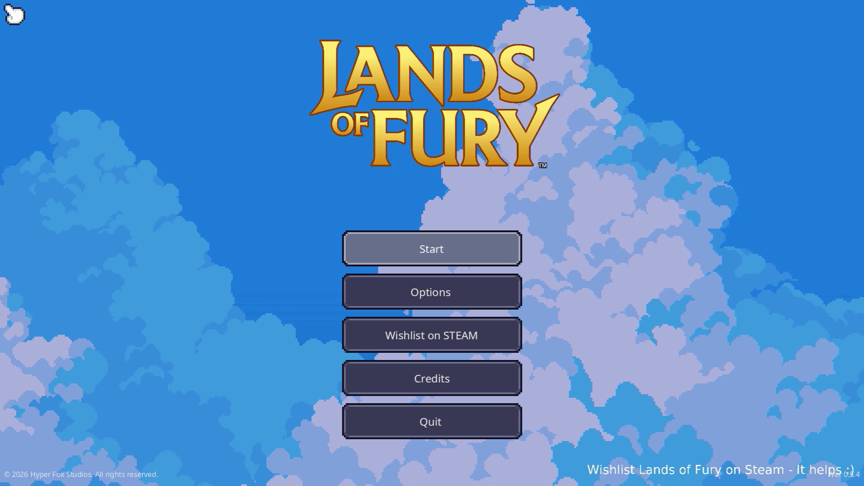
# - Start a play session from the main menu and load the first saved profile
pyautogui.click(415, 245)
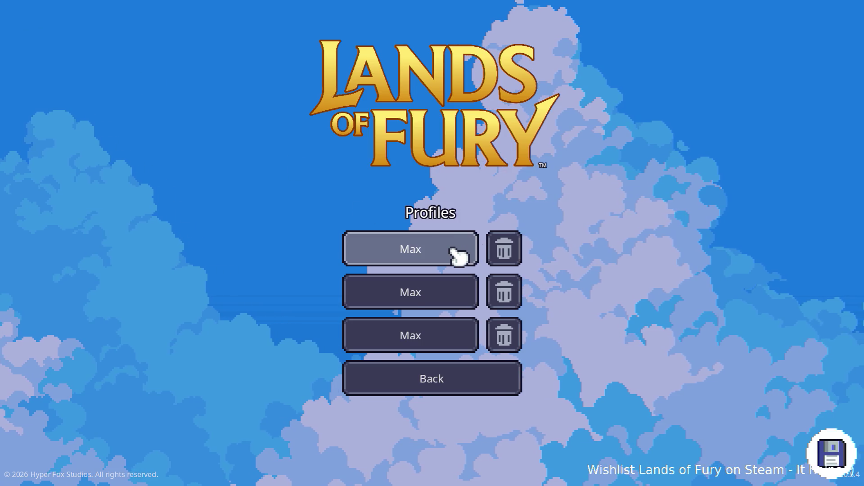
pyautogui.click(459, 255)
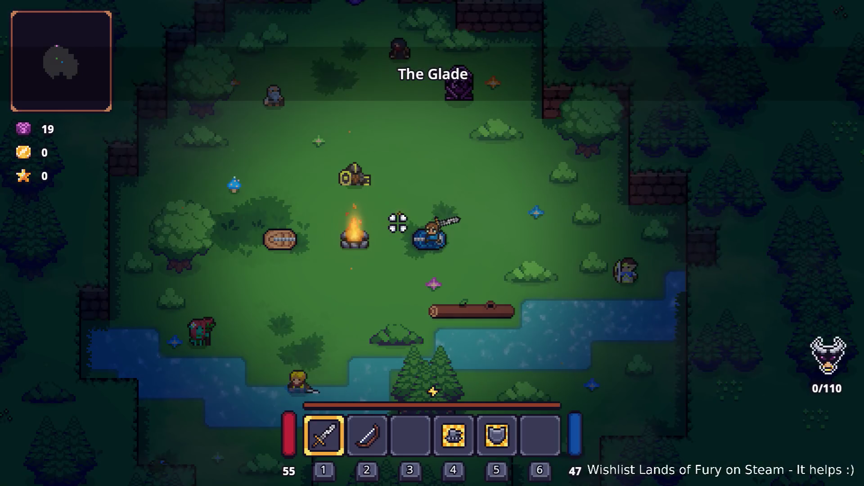
# - Grant the player an Ice Breath Rune with Player.AddItem(ice_breath_rune,1) in the developer console
pyautogui.press('`')
pyautogui.write('Play')
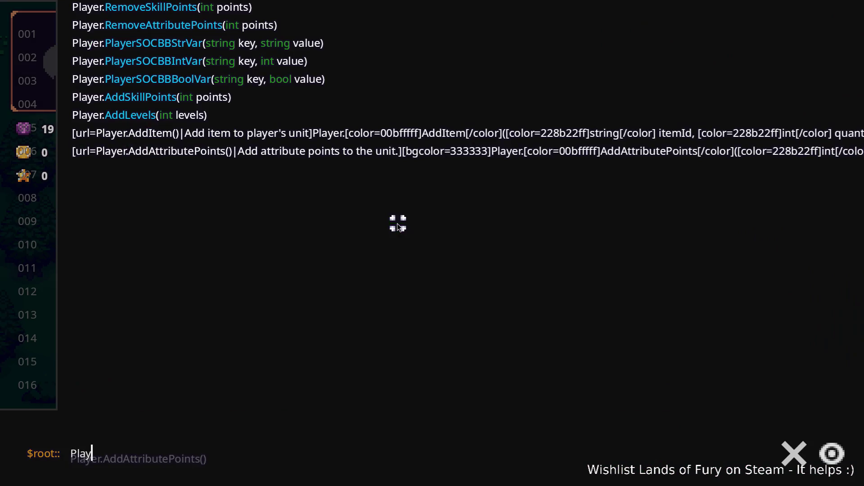
pyautogui.write('er.AddItem')
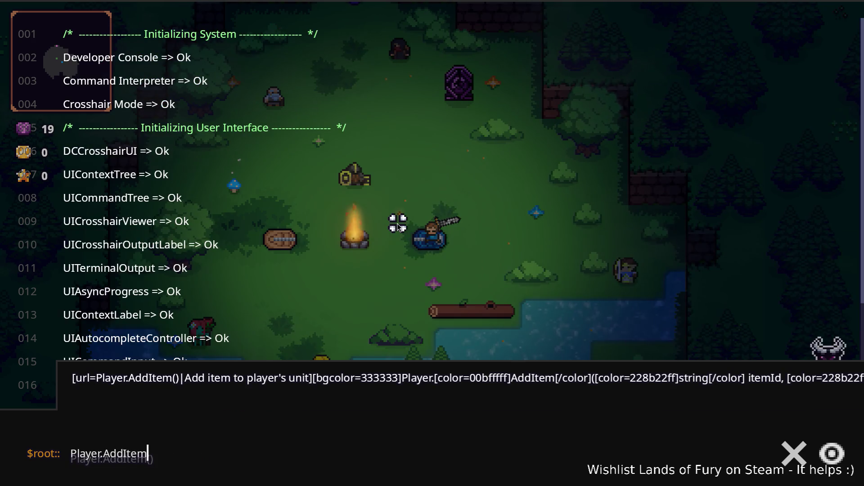
pyautogui.write('(ice_')
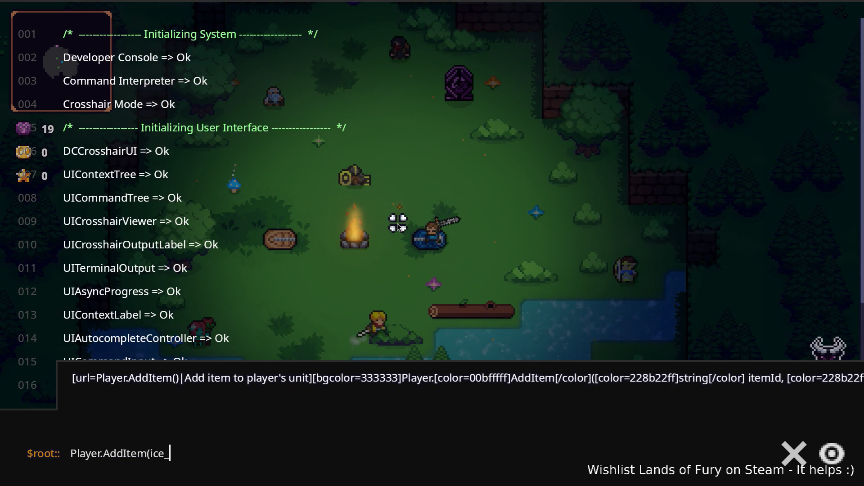
pyautogui.write('breath_rune')
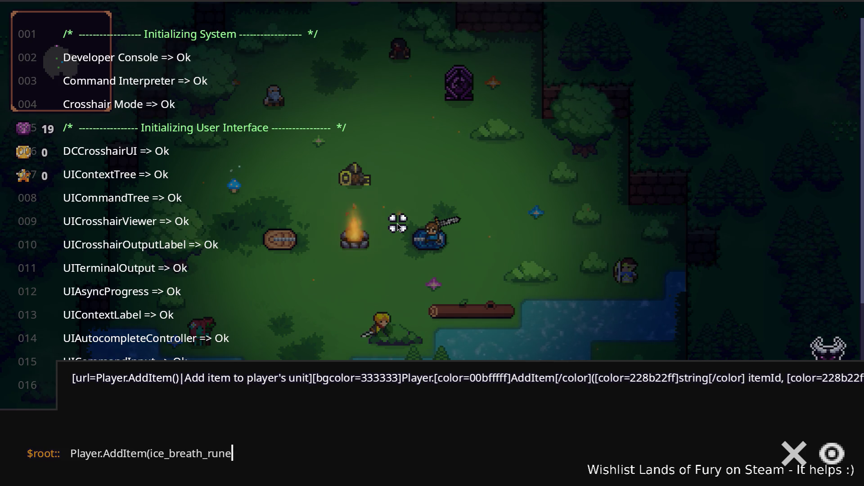
pyautogui.write(',1')
pyautogui.press('Return')
pyautogui.press('Escape')
# - Socket the Ice Breath Rune into the Rusty Sword, then walk up into the purple portal
pyautogui.press('i')
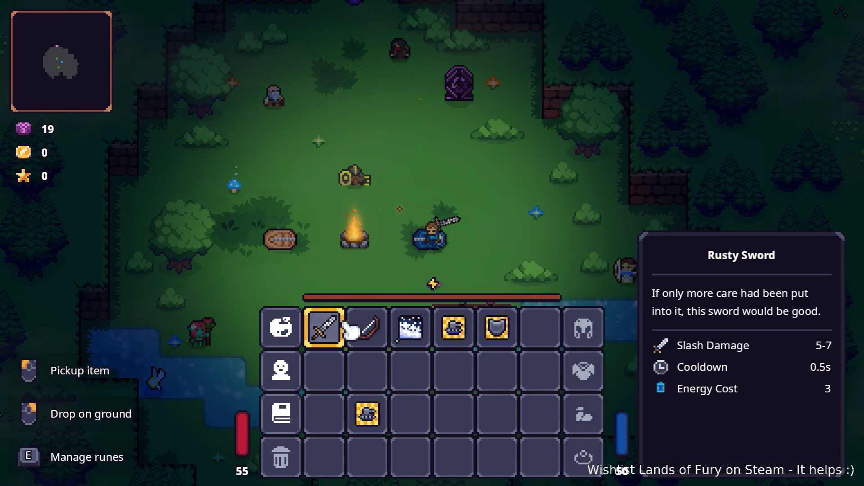
pyautogui.press('e')
pyautogui.click(366, 255)
pyautogui.click(376, 201)
pyautogui.press('Escape')
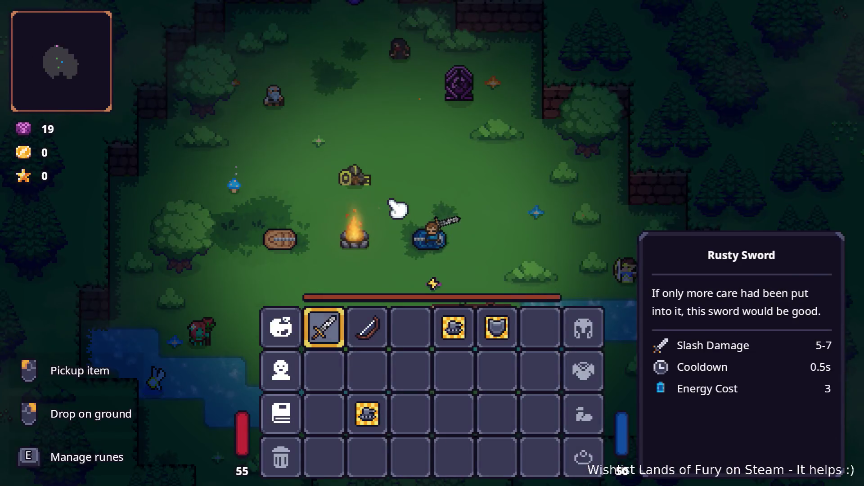
pyautogui.press('i')
pyautogui.press('w')
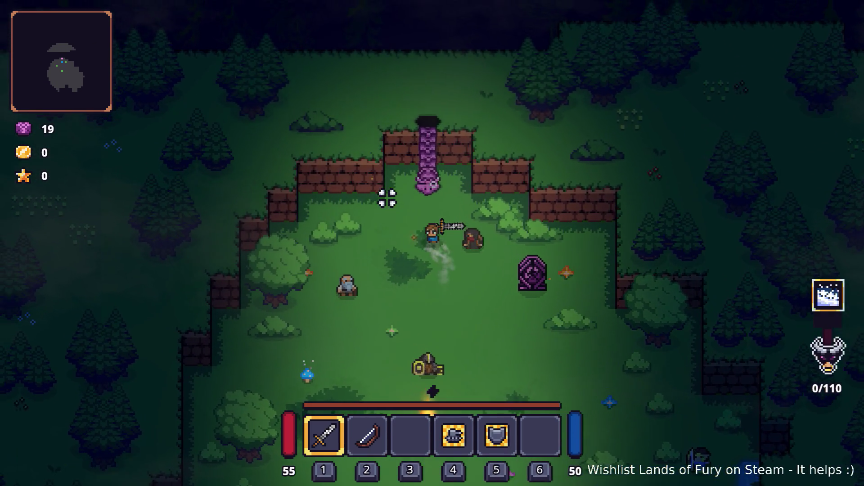
pyautogui.press('e')
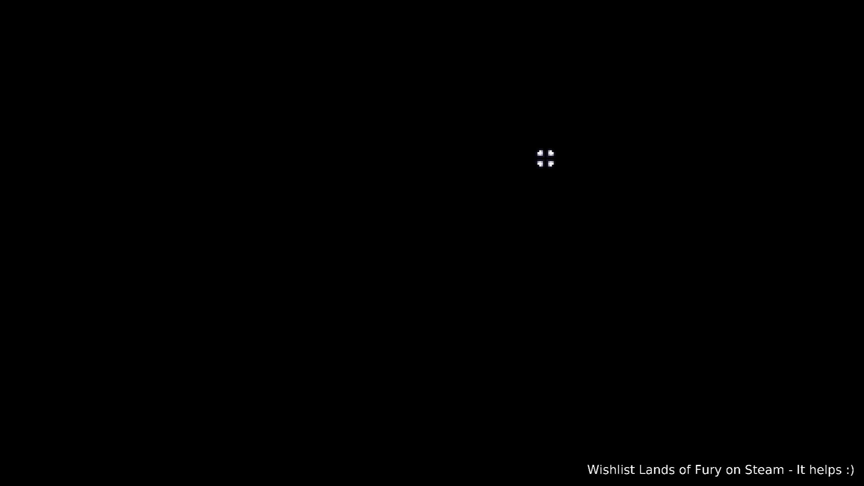
# - Walk up-left through the forest and cut down the first nearby enemy
pyautogui.press('a')
pyautogui.press('w')
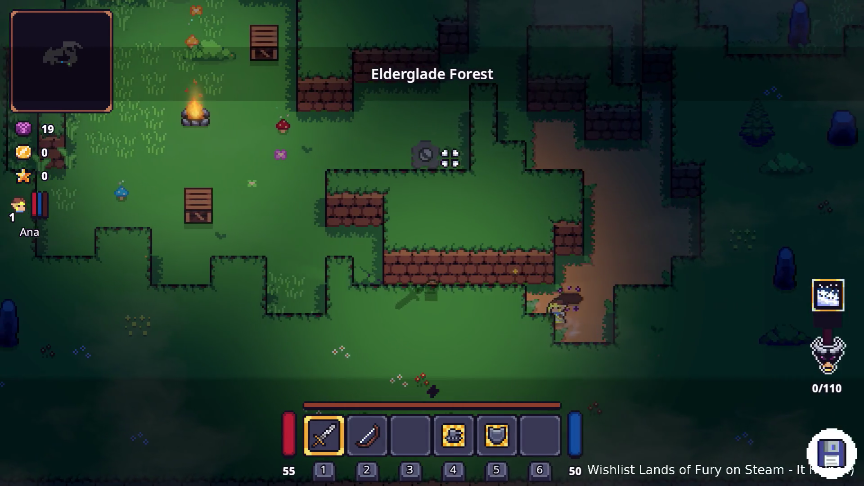
pyautogui.press('w')
pyautogui.press('a')
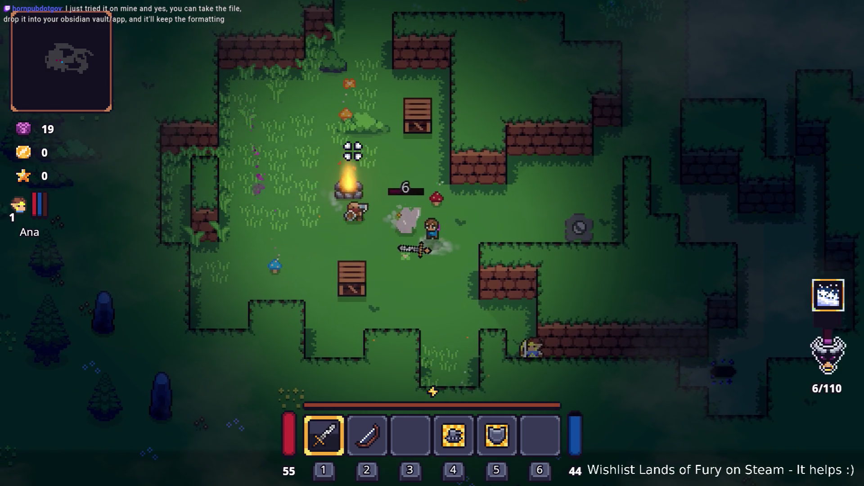
pyautogui.click(353, 151)
pyautogui.press('s')
pyautogui.press('a')
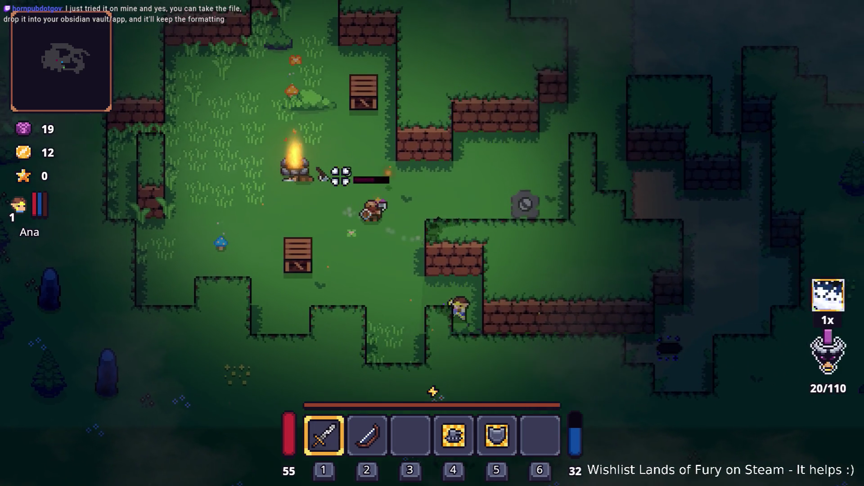
pyautogui.click(513, 152)
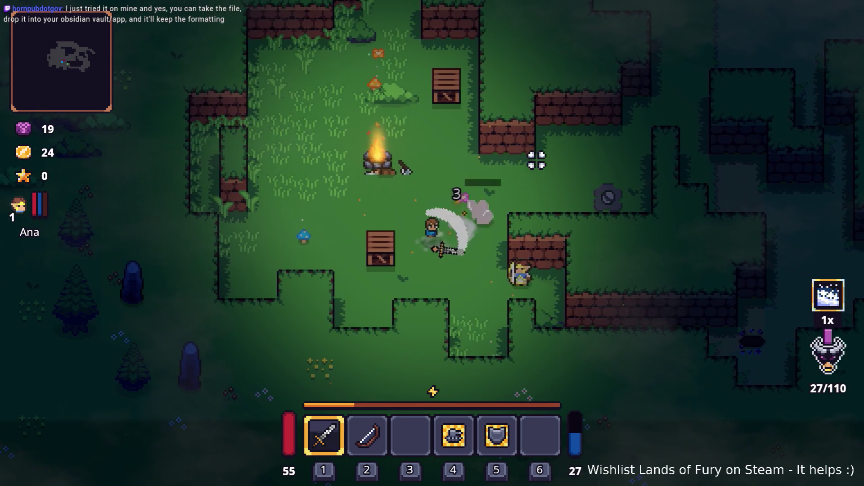
# - Attack the enemy to the north, then move over and hit the slime
pyautogui.press('a')
pyautogui.press('w')
pyautogui.press('w')
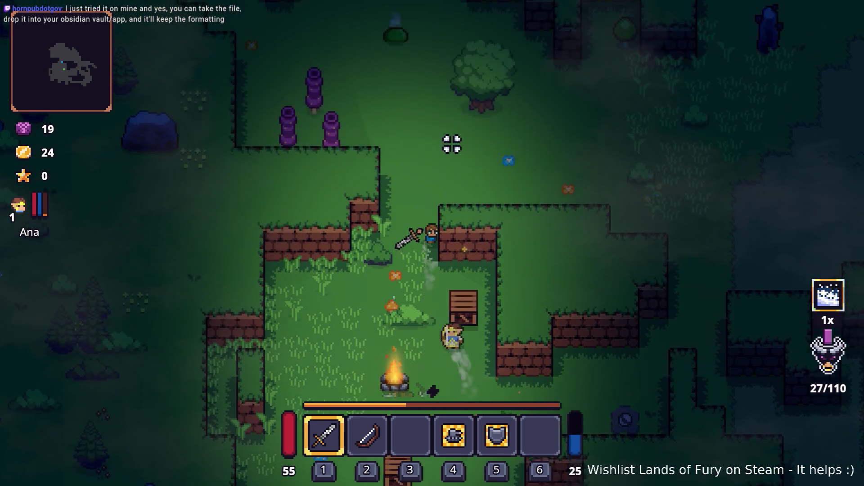
pyautogui.click(413, 124)
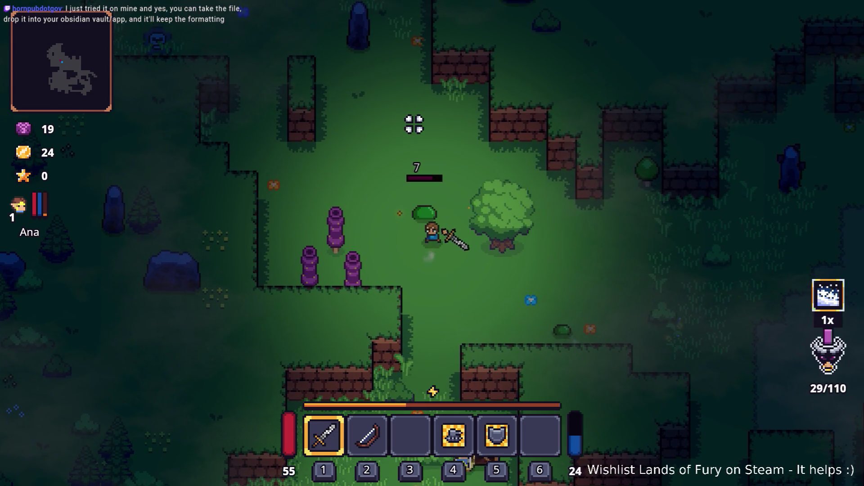
pyautogui.click(412, 126)
pyautogui.press('s')
pyautogui.press('a')
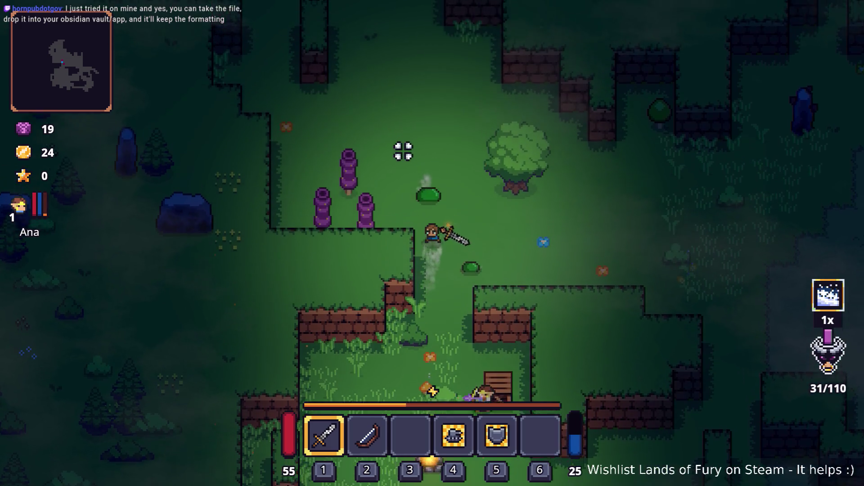
pyautogui.press('d')
pyautogui.click(356, 187)
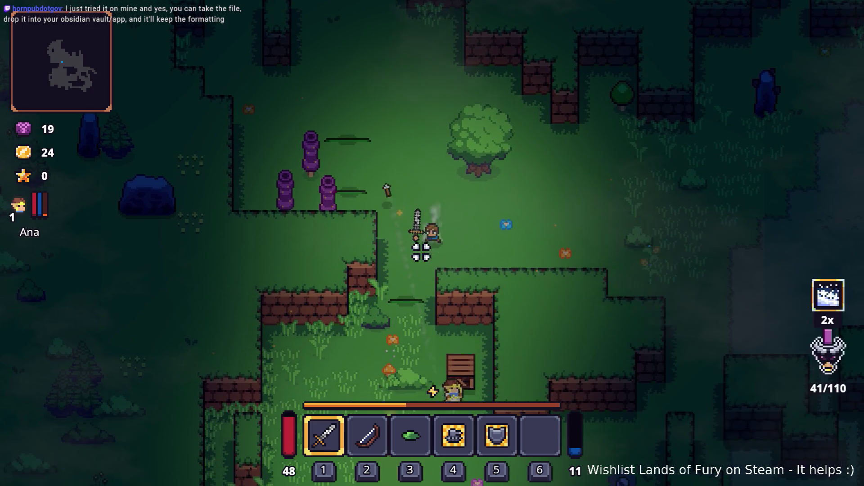
# - Head north-west past the tombstone and dodge around the skeleton warrior
pyautogui.press('d')
pyautogui.press('w')
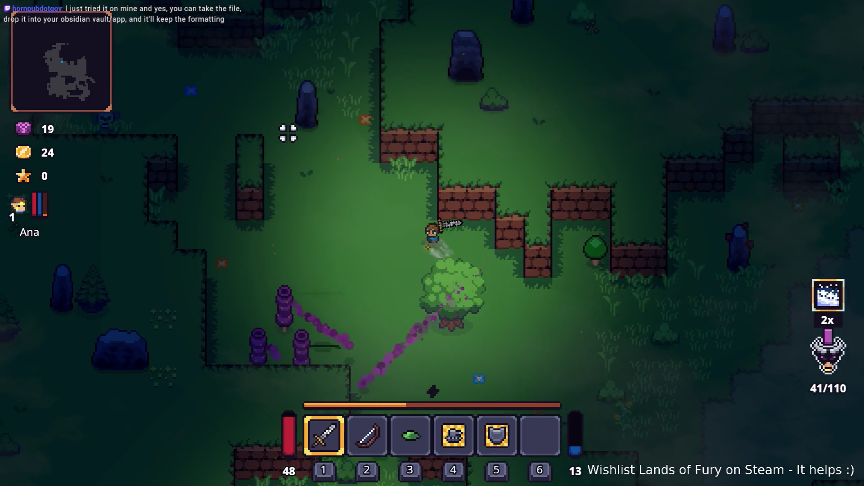
pyautogui.press('w')
pyautogui.press('a')
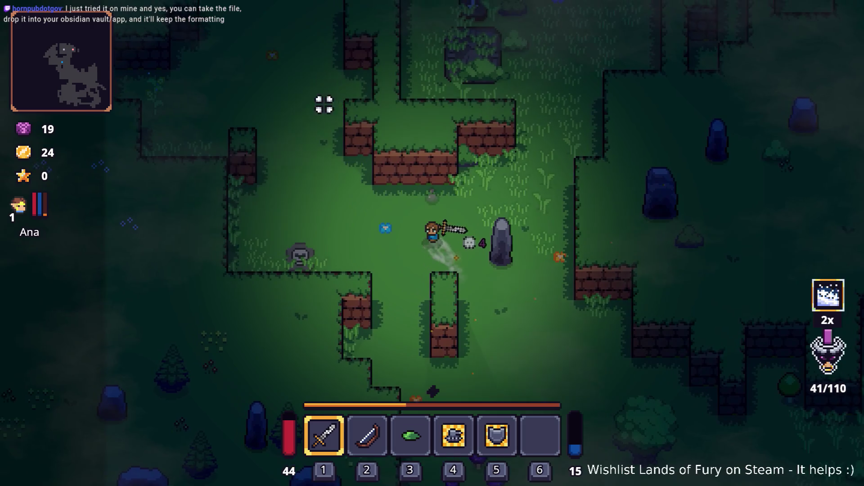
pyautogui.press('a')
pyautogui.press('w')
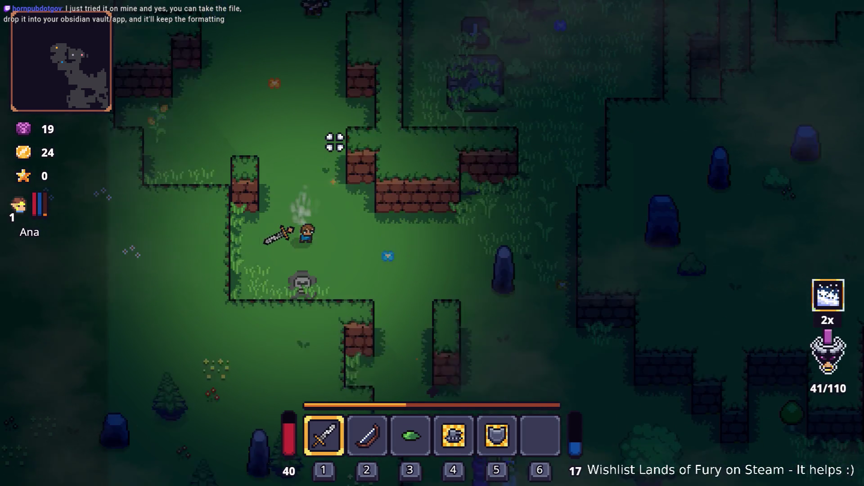
pyautogui.press('d')
pyautogui.press('w')
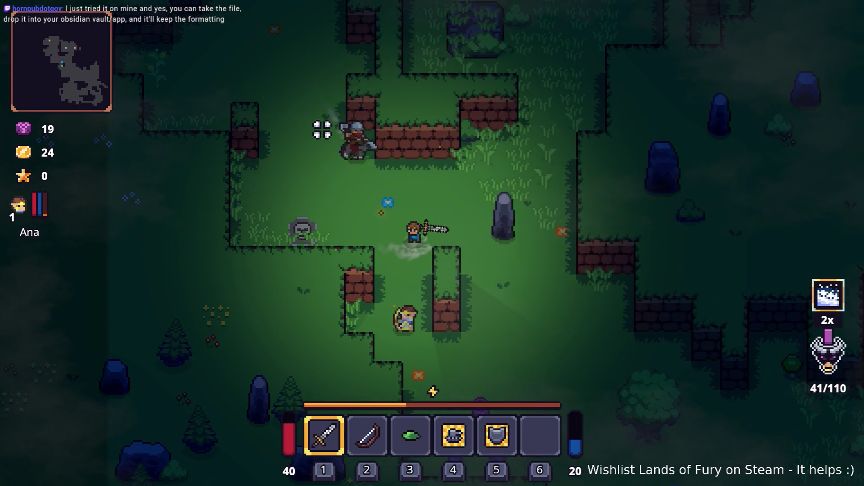
pyautogui.press('s')
pyautogui.press('d')
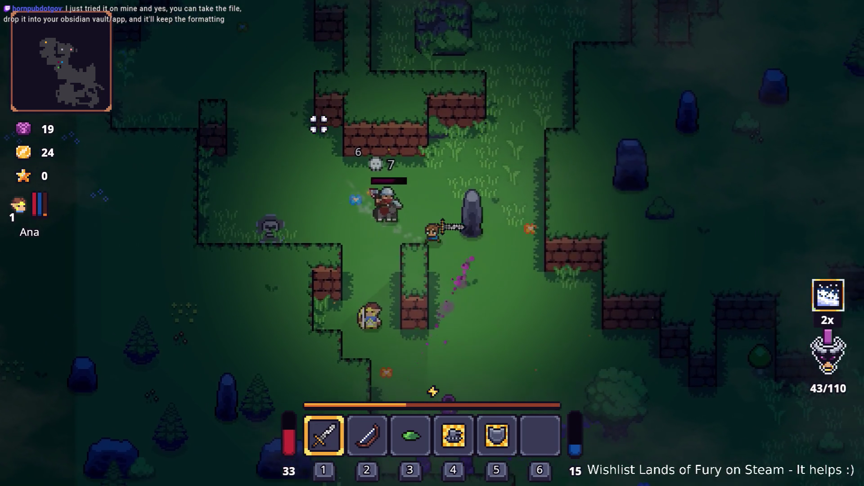
pyautogui.press('s')
pyautogui.press('d')
pyautogui.press('w')
pyautogui.press('a')
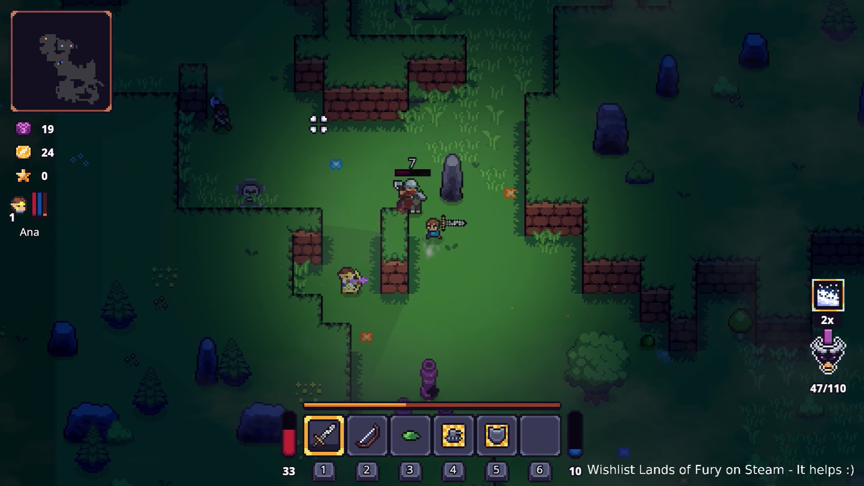
pyautogui.press('d')
pyautogui.press('a')
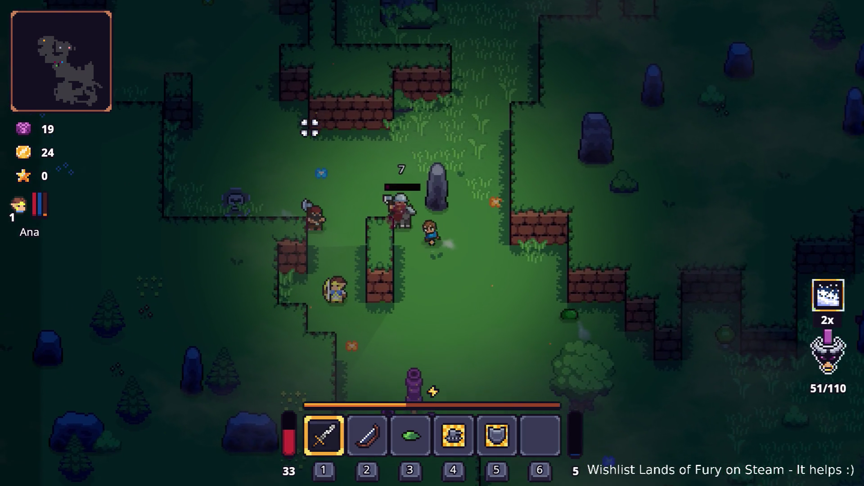
pyautogui.press('d')
# - Kill the skeleton warrior and the crossbow skeleton, then open the debug console
pyautogui.press('a')
pyautogui.click(318, 139)
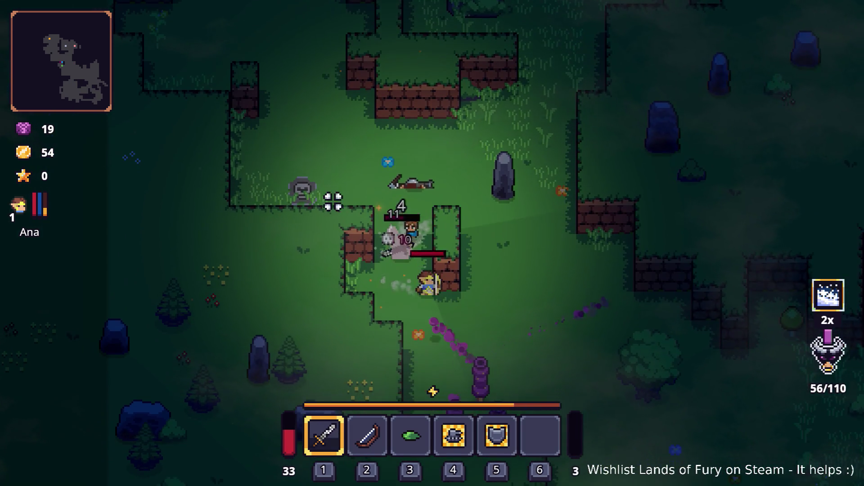
pyautogui.click(405, 194)
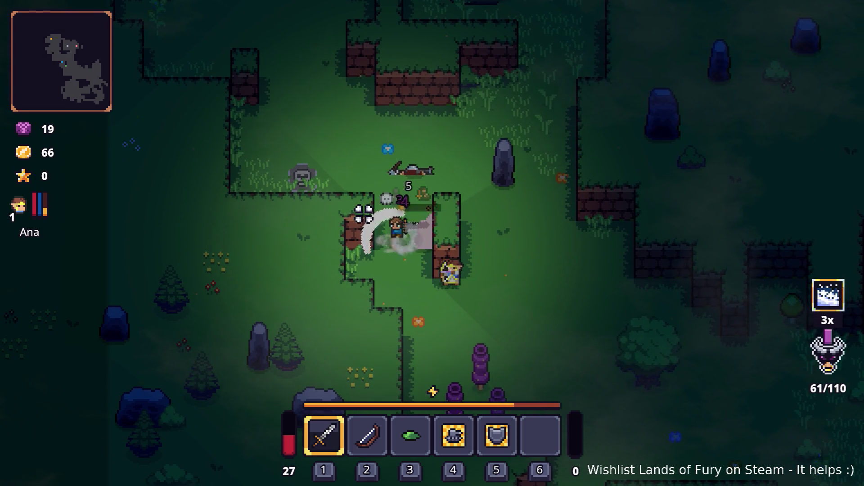
pyautogui.click(411, 198)
pyautogui.press('`')
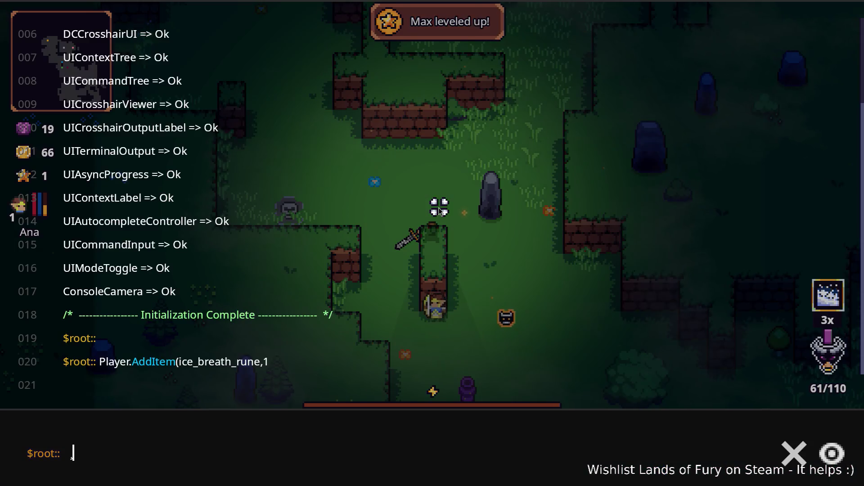
# - Rerun the add-item command with the id changed to berserk_blast_rune
pyautogui.press('Up')
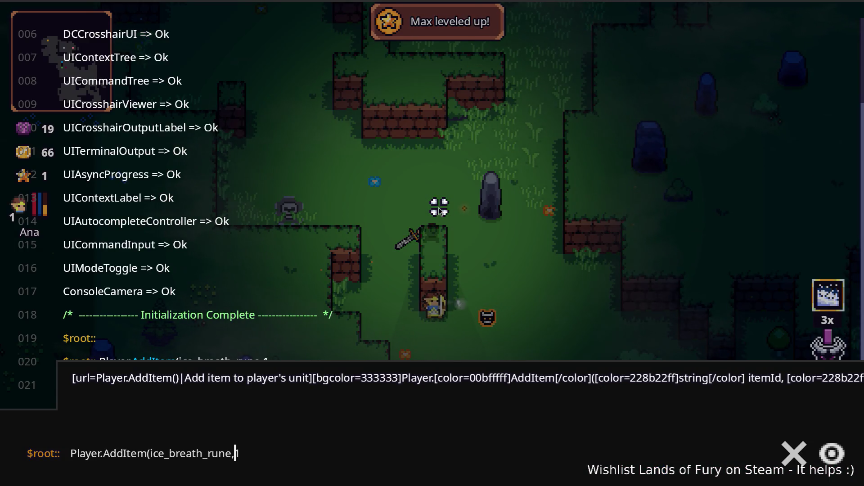
pyautogui.press('Left')
pyautogui.press('Left')
pyautogui.hotkey('ctrl', 'shift', 'Left')
pyautogui.write('berserk')
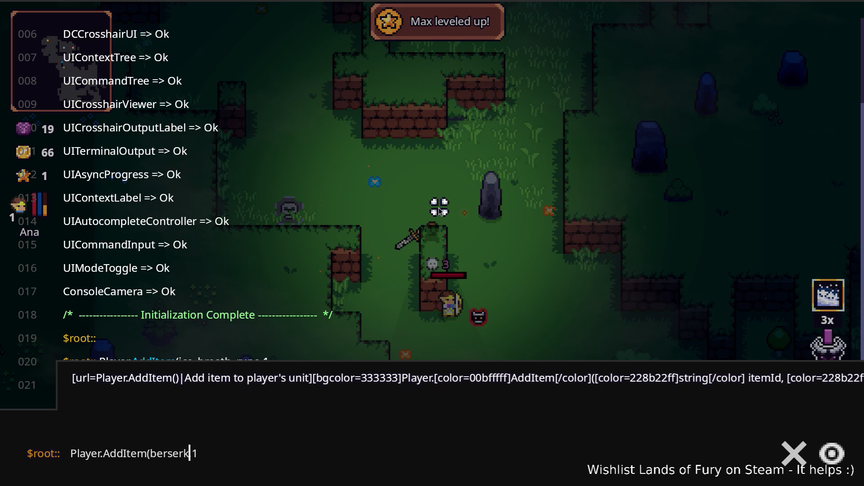
pyautogui.write('_blast_rune')
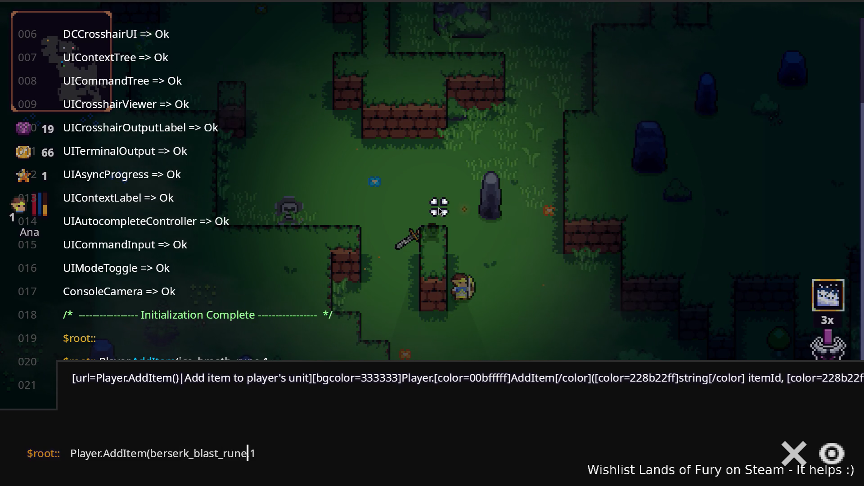
pyautogui.press('Return')
# - Socket the Berserk Blast Rune into the sword in place of the Ice Breath Rune
pyautogui.press('i')
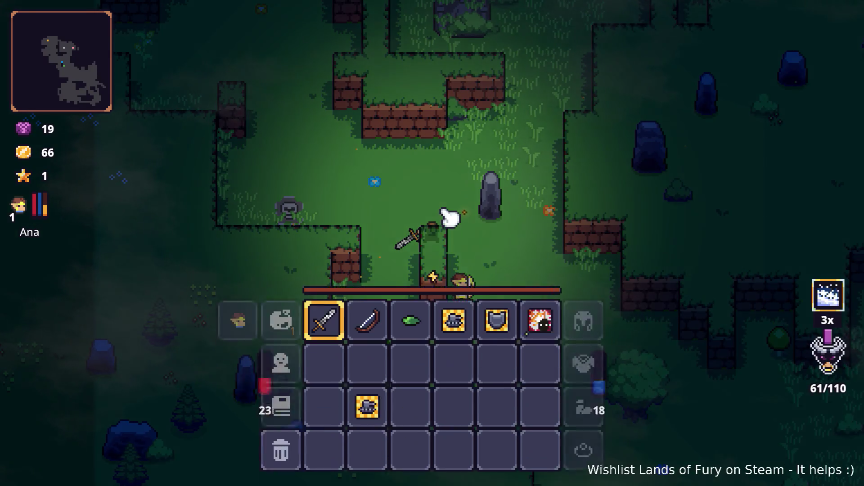
pyautogui.press('e')
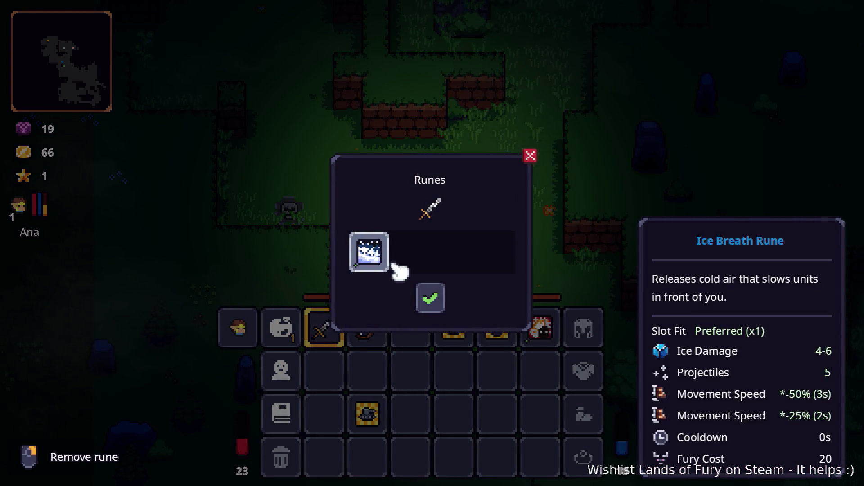
pyautogui.click(384, 245)
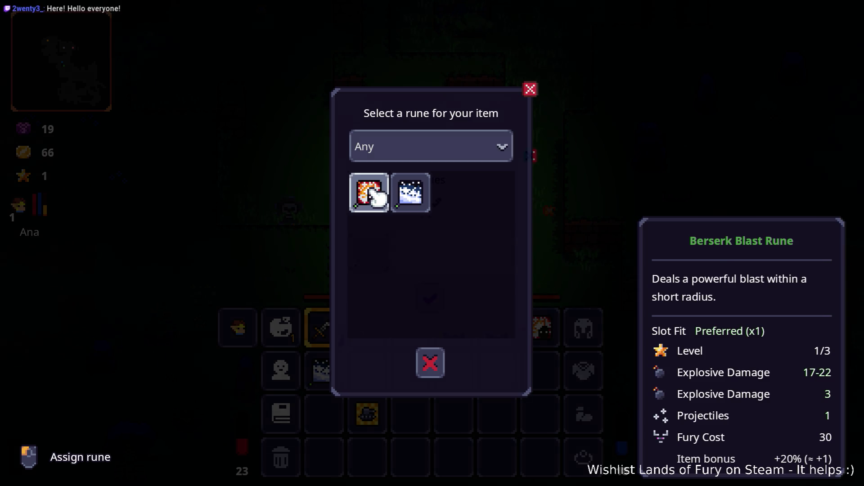
pyautogui.click(369, 192)
pyautogui.click(430, 297)
# - Resume play, walk up-left, and check the sword in the inventory
pyautogui.press('i')
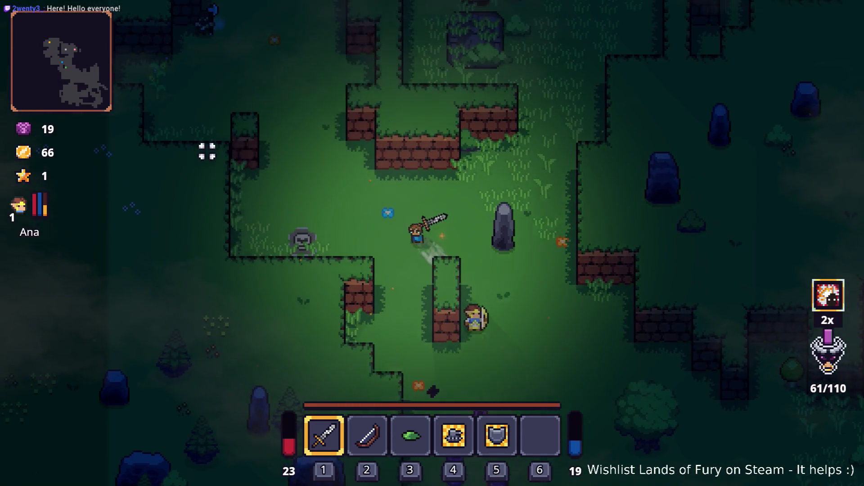
pyautogui.press('w')
pyautogui.press('a')
pyautogui.press('i')
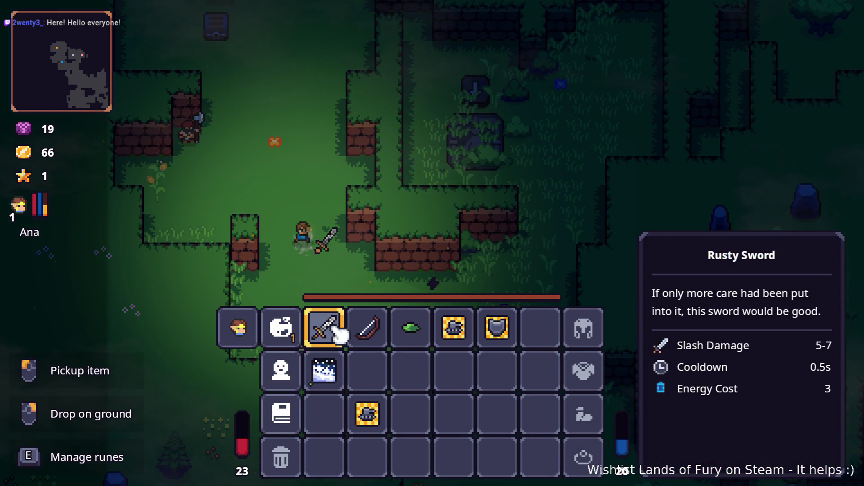
pyautogui.press('i')
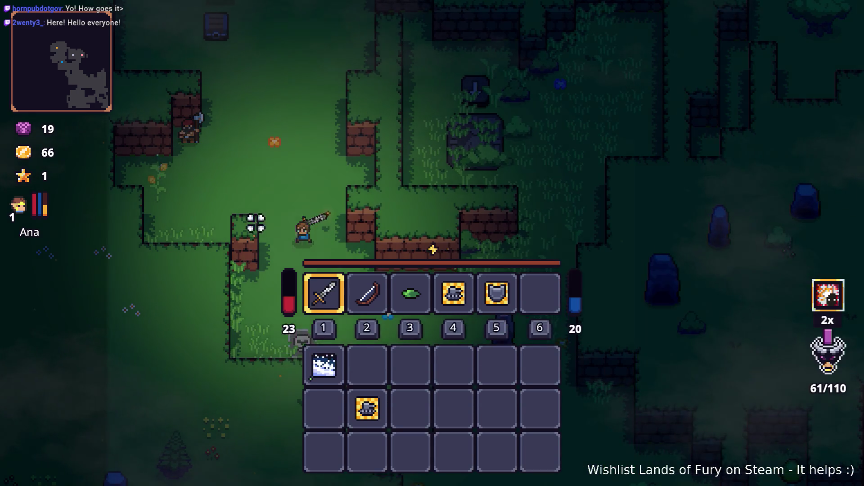
# - Walk up-left to the enemy and kill it with repeated sword swings
pyautogui.press('w')
pyautogui.press('a')
pyautogui.click(135, 146)
pyautogui.click(135, 148)
pyautogui.click(135, 149)
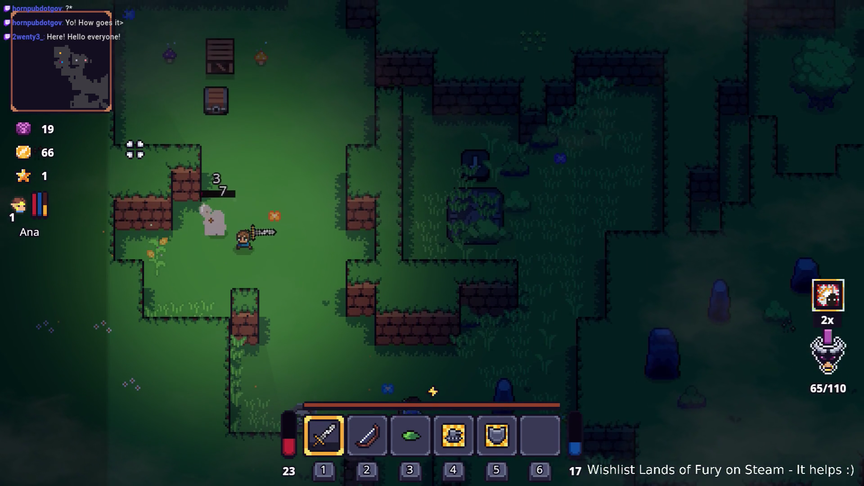
pyautogui.click(135, 149)
# - Break open the wooden crate, then equip the Damned Ram as the helmet
pyautogui.press('w')
pyautogui.press('w')
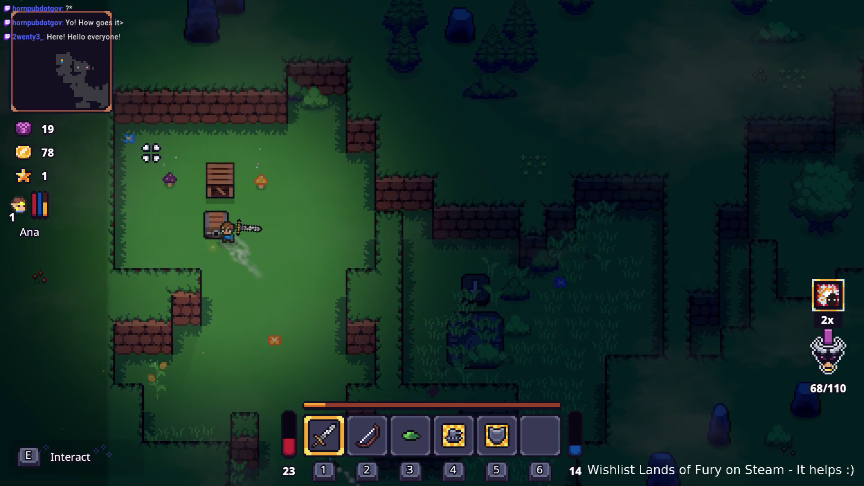
pyautogui.click(152, 153)
pyautogui.click(165, 178)
pyautogui.press('i')
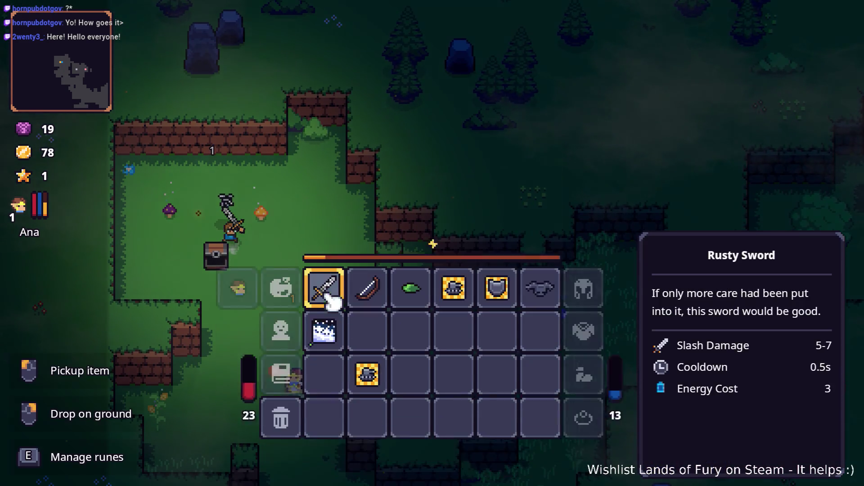
pyautogui.moveTo(546, 328); pyautogui.dragTo(598, 332)
# - Close the inventory and walk down-right along the path toward the enemies
pyautogui.press('i')
pyautogui.press('s')
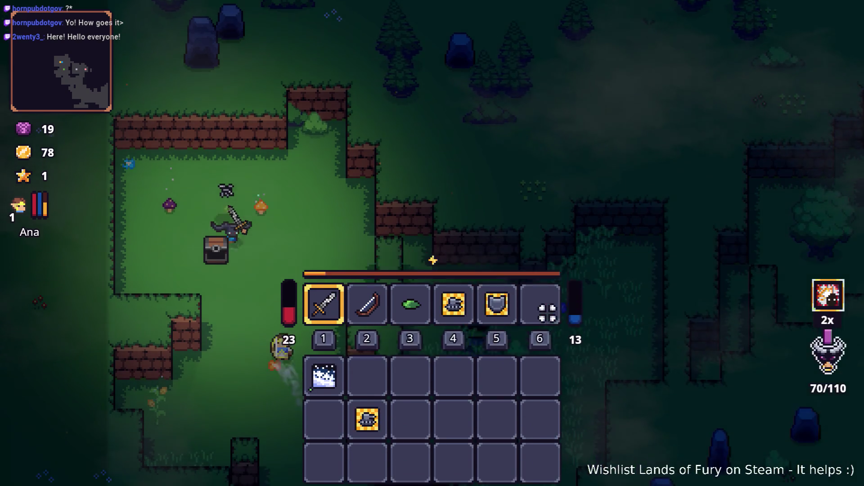
pyautogui.press('d')
pyautogui.press('s')
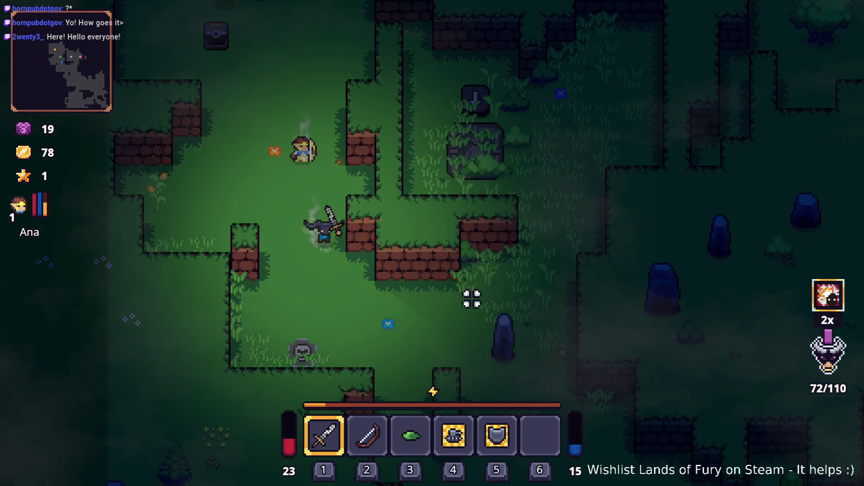
pyautogui.press('d')
pyautogui.press('s')
pyautogui.press('d')
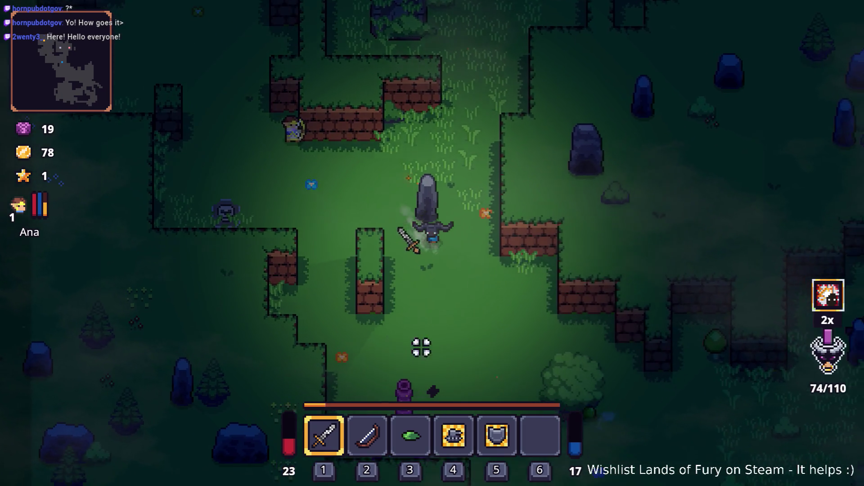
pyautogui.press('s')
pyautogui.press('d')
pyautogui.press('s')
pyautogui.click(446, 349)
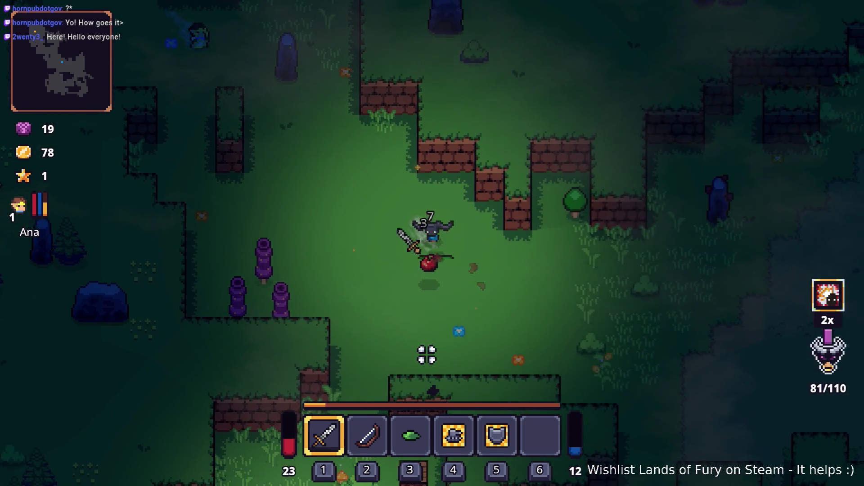
pyautogui.press('d')
# - Move up-right to the stone statue and strike it several times
pyautogui.press('a')
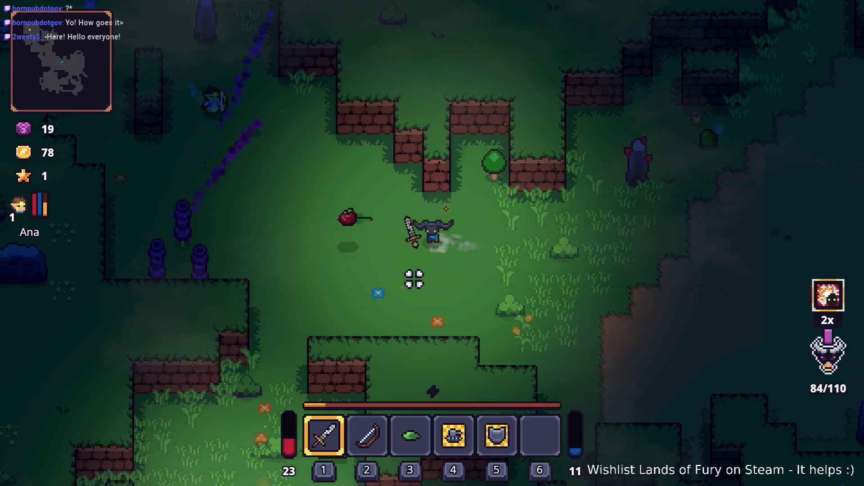
pyautogui.press('d')
pyautogui.press('w')
pyautogui.press('d')
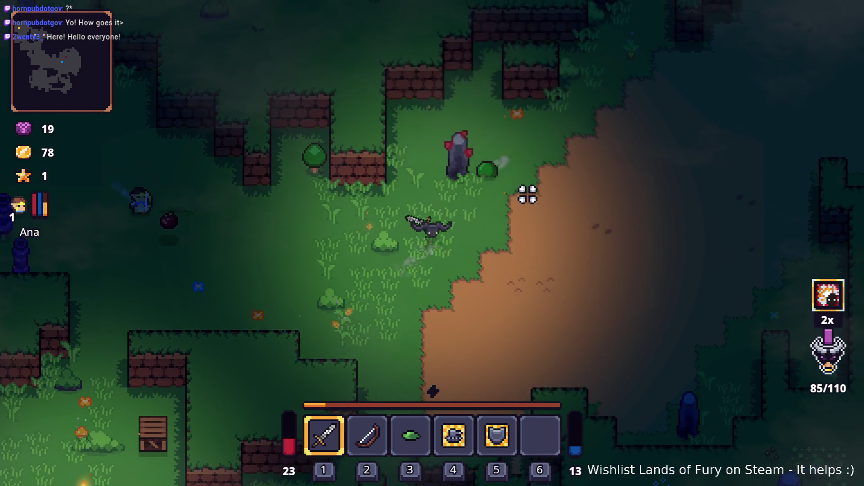
pyautogui.click(498, 164)
pyautogui.click(335, 243)
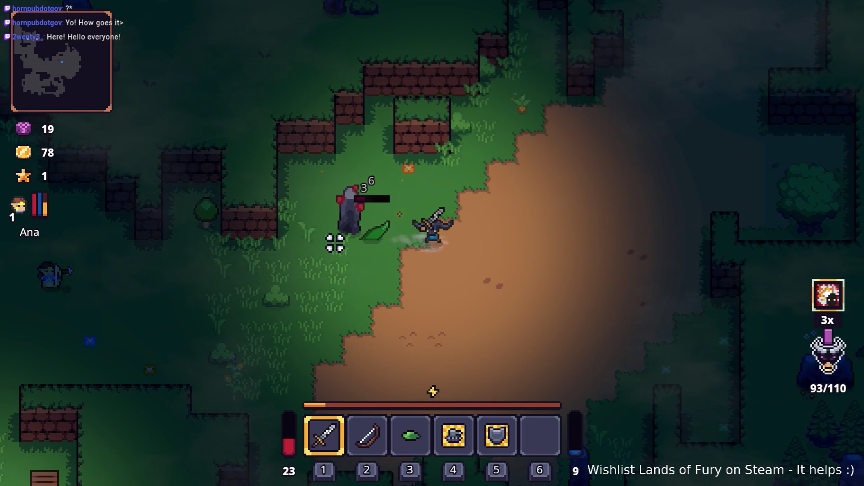
pyautogui.press('a')
pyautogui.click(334, 243)
pyautogui.press('d')
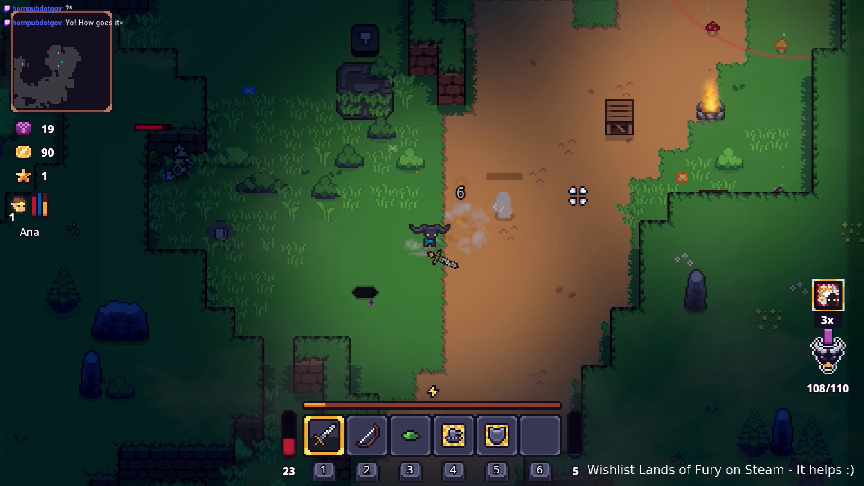
# - Fight and kill the enemy by the brick wall
pyautogui.press('a')
pyautogui.press('w')
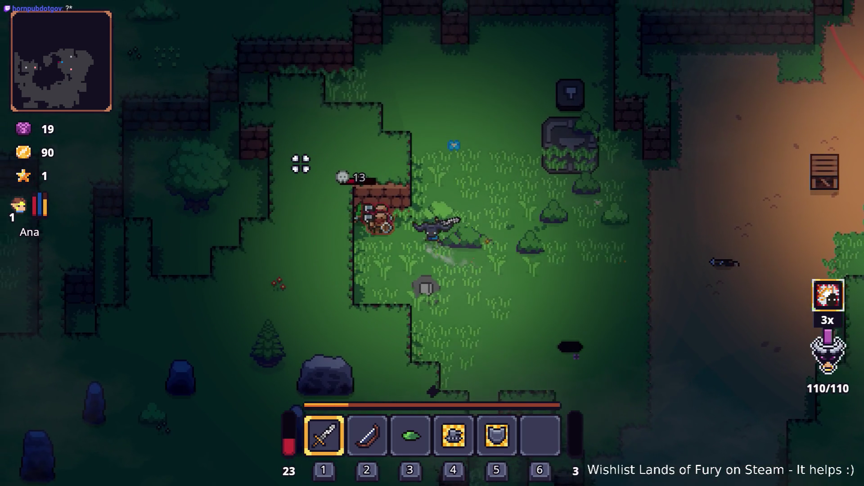
pyautogui.click(301, 164)
pyautogui.press('d')
pyautogui.press('a')
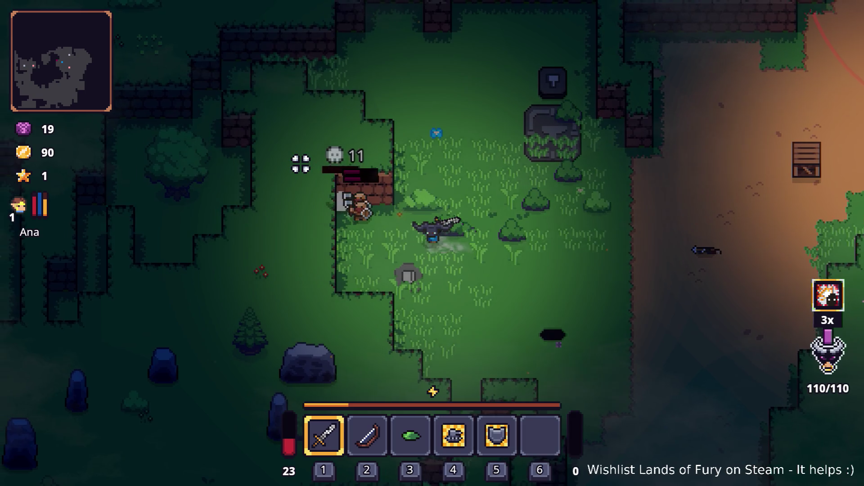
pyautogui.click(300, 164)
pyautogui.press('d')
pyautogui.press('a')
pyautogui.click(300, 164)
pyautogui.press('d')
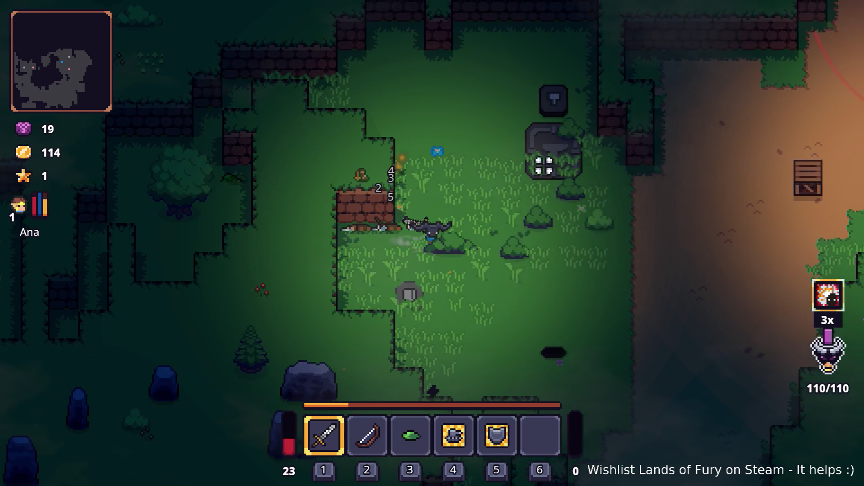
# - Walk right and up along the path, then check equipped items in the inventory
pyautogui.press('d')
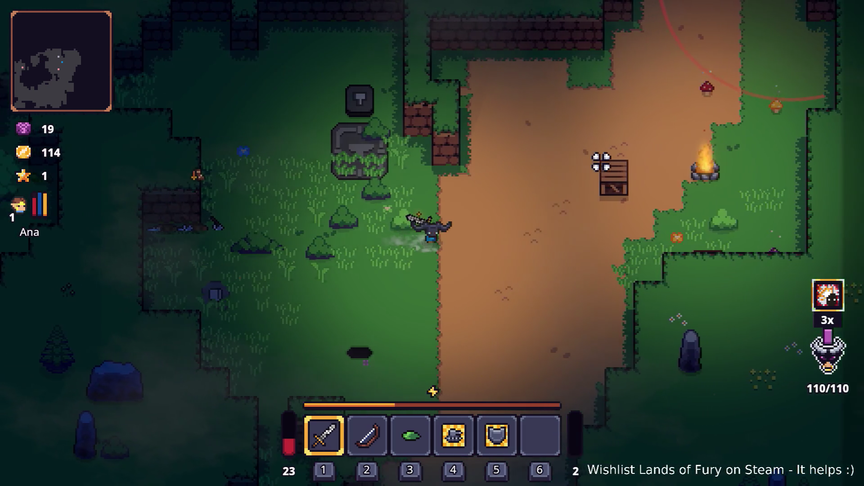
pyautogui.press('w')
pyautogui.press('w')
pyautogui.press('d')
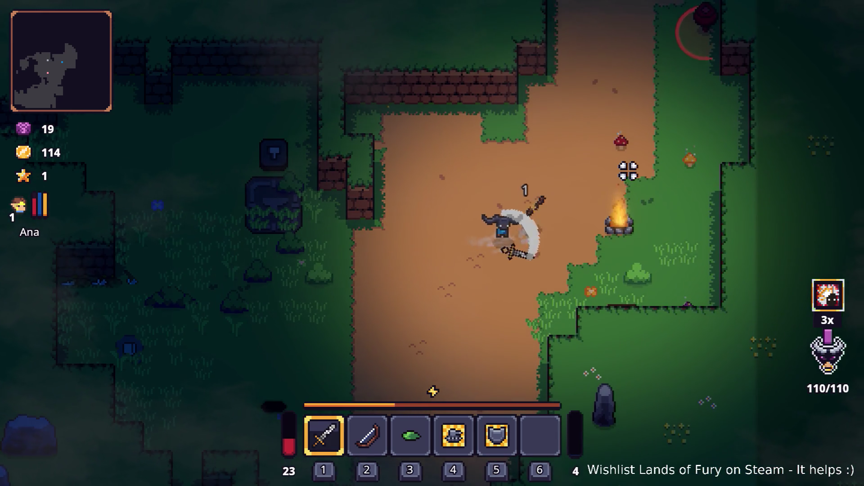
pyautogui.press('w')
pyautogui.press('i')
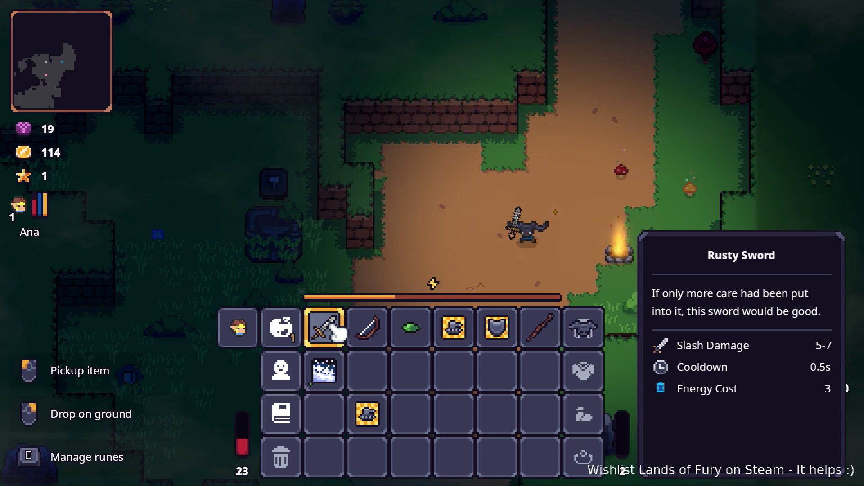
# - Close the inventory, walk up-right, and smash the red object beside the path
pyautogui.press('i')
pyautogui.press('d')
pyautogui.press('w')
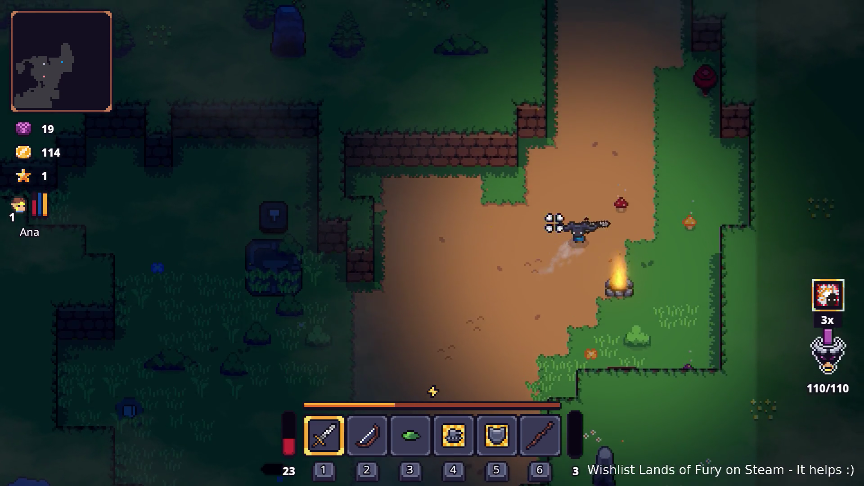
pyautogui.click(738, 149)
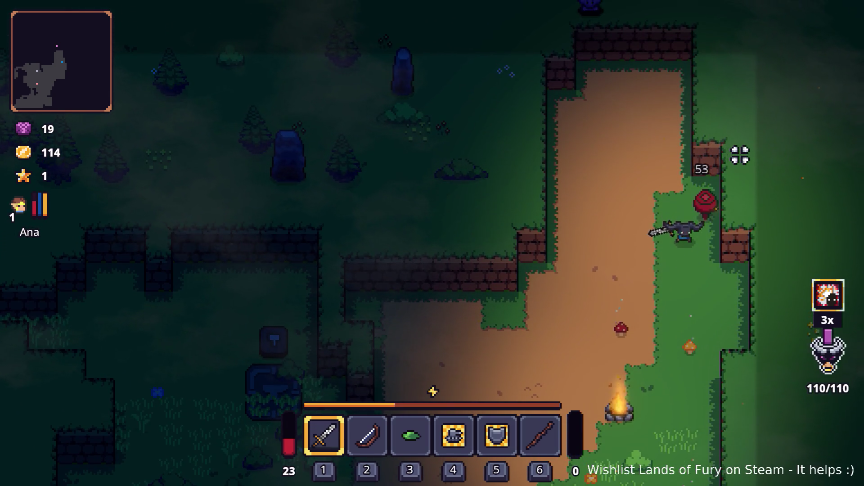
# - Walk back left and down the path past the anvil
pyautogui.press('a')
pyautogui.press('s')
pyautogui.press('a')
pyautogui.press('s')
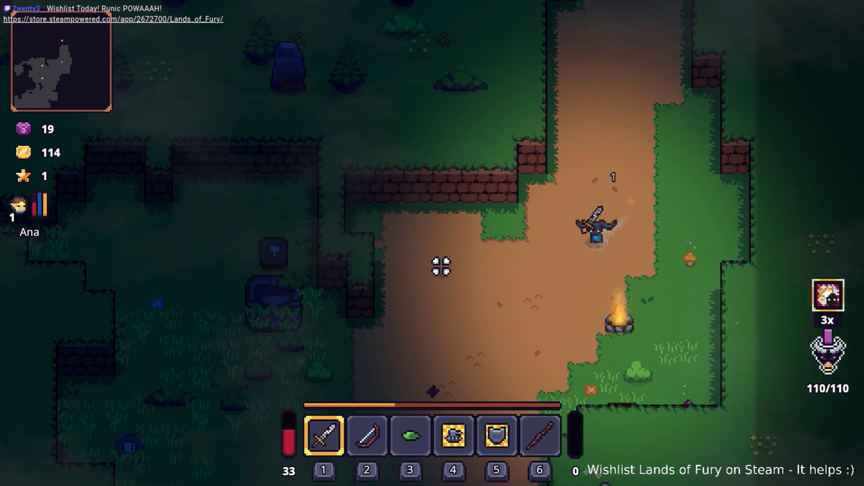
pyautogui.press('a')
pyautogui.press('s')
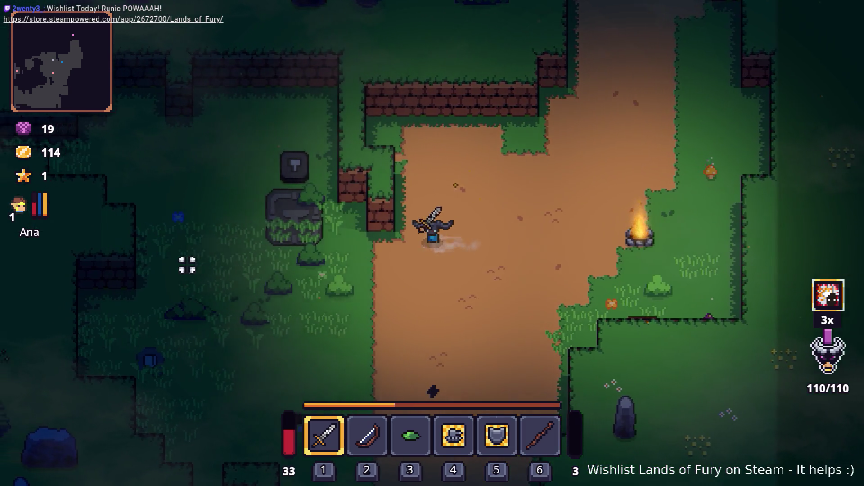
pyautogui.press('a')
pyautogui.press('s')
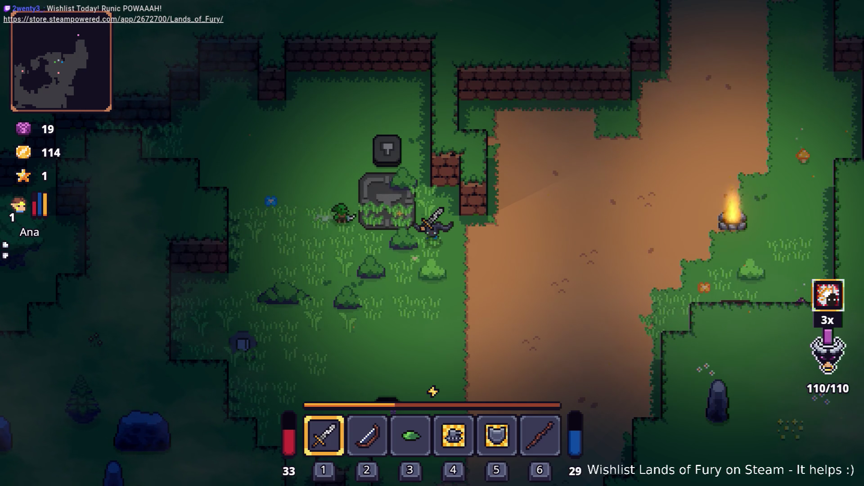
# - Swing at the creature by the anvil, then switch over to the Obsidian notes
pyautogui.press('a')
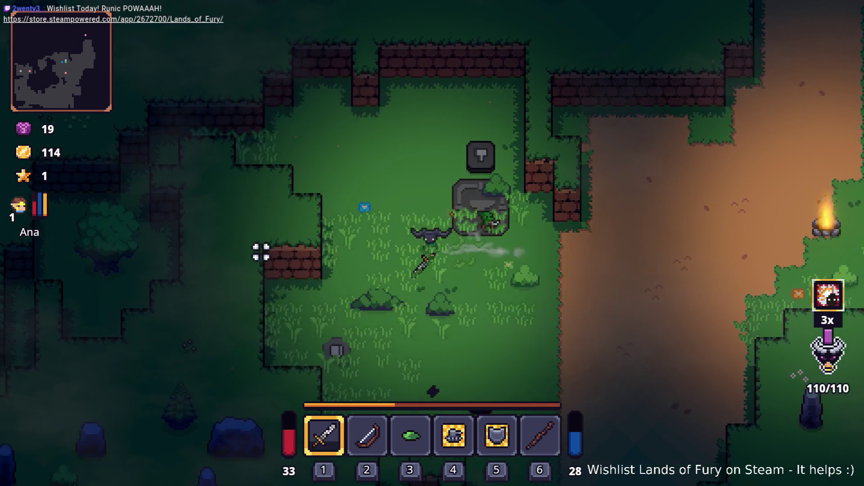
pyautogui.click(264, 252)
pyautogui.press('w')
pyautogui.press('a')
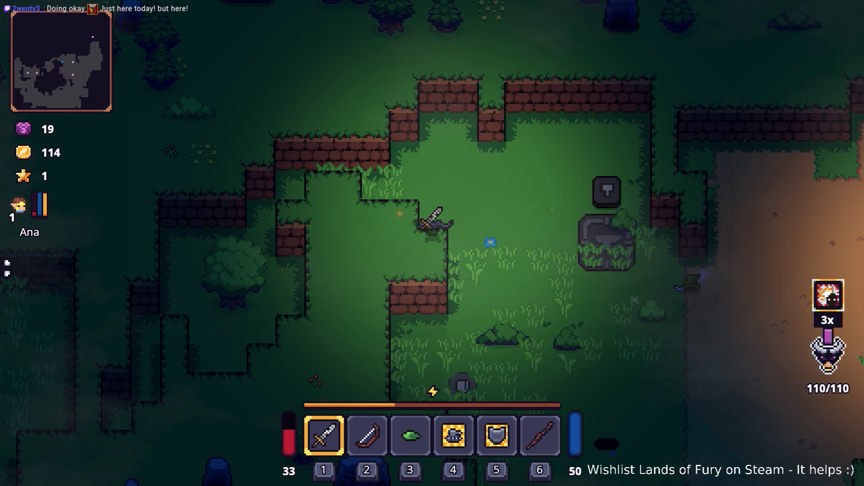
pyautogui.hotkey('alt', 'Tab')
pyautogui.hotkey('alt', 'Tab')
pyautogui.hotkey('alt', 'Tab')
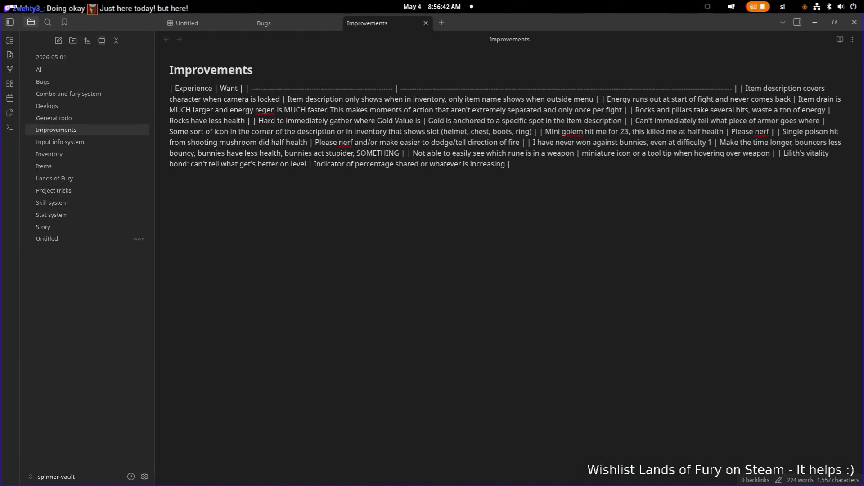
# - Embed the Lands of Fury 1 note, then delete it together with the old pipe-table text
pyautogui.moveTo(267, 259); pyautogui.dragTo(267, 259)
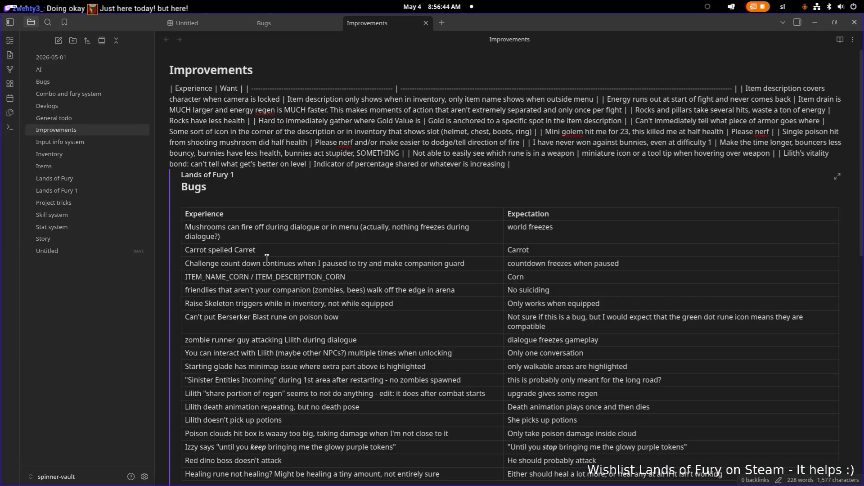
pyautogui.scroll(-15, 356, 274)
pyautogui.click(329, 193)
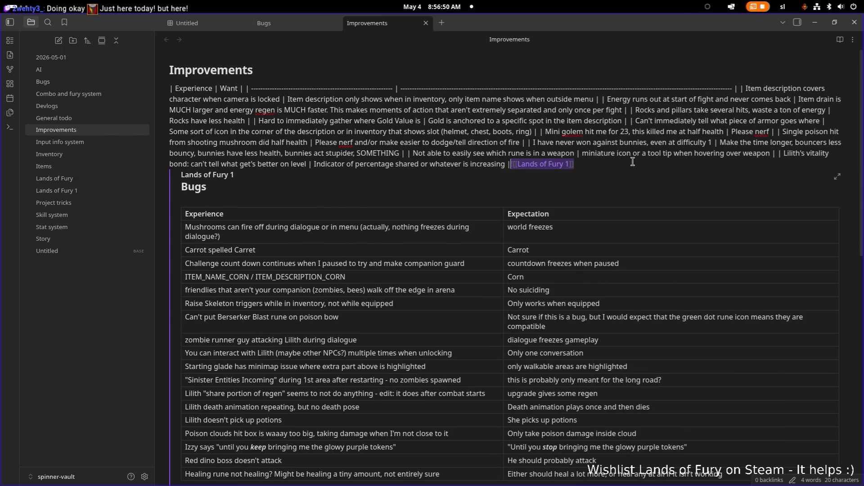
pyautogui.moveTo(633, 161)
pyautogui.mouseDown()
pyautogui.moveTo(648, 163)
pyautogui.moveTo(312, 146)
pyautogui.moveTo(151, 110)
pyautogui.moveTo(152, 93)
pyautogui.mouseUp()
pyautogui.press('BackSpace')
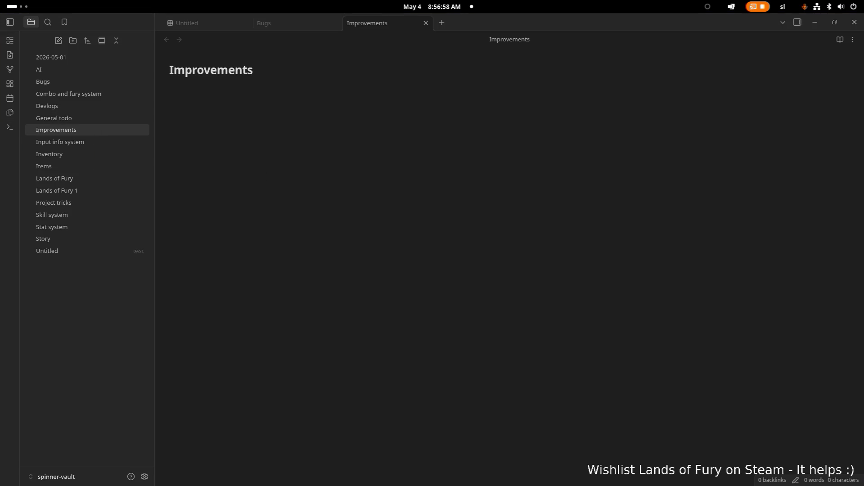
# - Embed the Lands of Fury 2 note with its Bugs and Nice to haves tables, then return to the game
pyautogui.moveTo(166, 142); pyautogui.dragTo(171, 148)
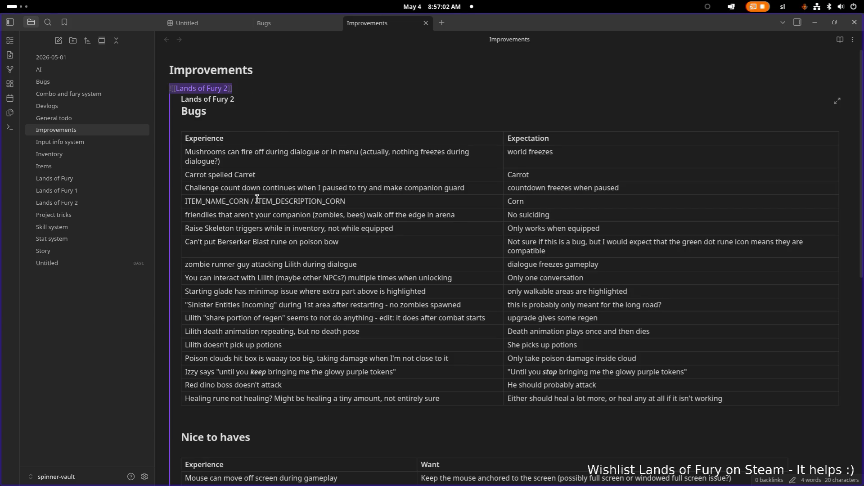
pyautogui.scroll(-6, 299, 197)
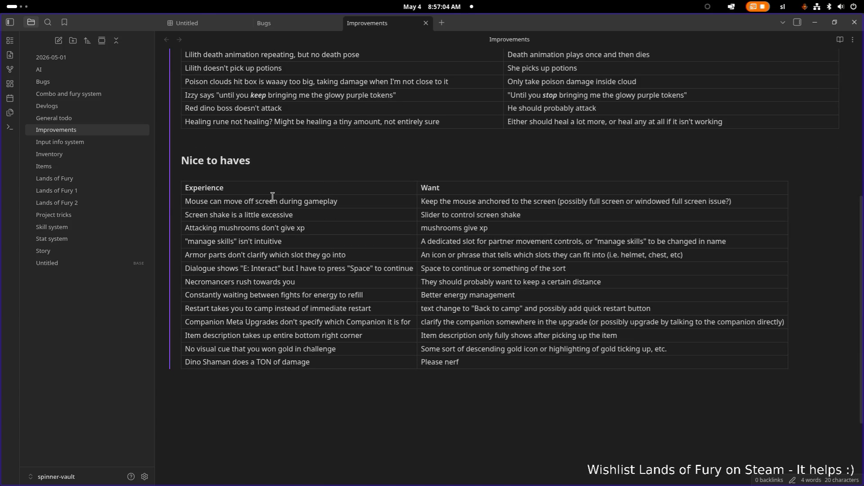
pyautogui.scroll(6, 276, 210)
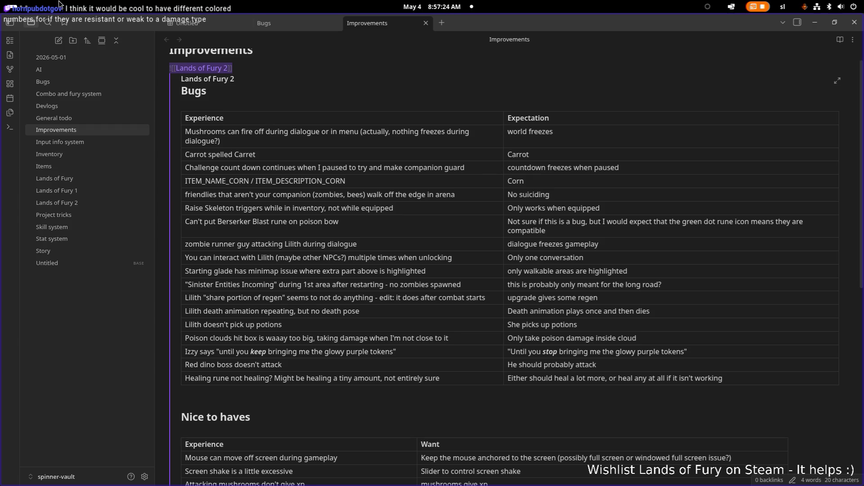
pyautogui.moveTo(1, 1)
pyautogui.scroll(-1, 350, 274)
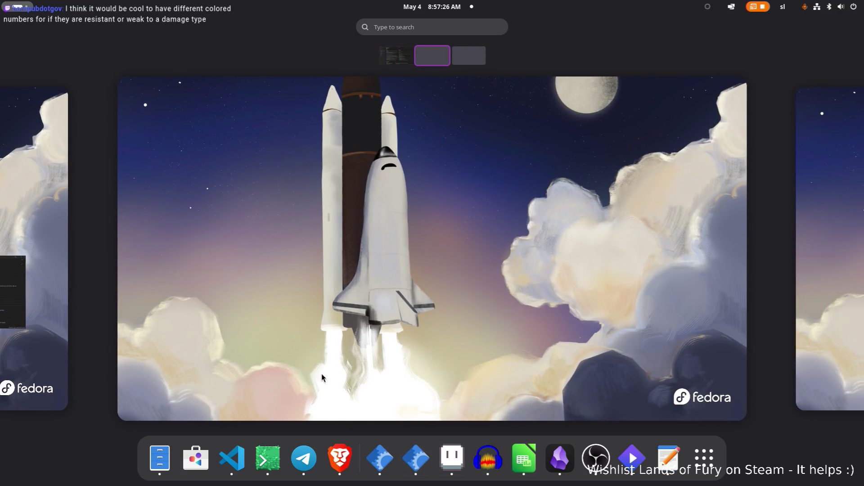
pyautogui.click(559, 457)
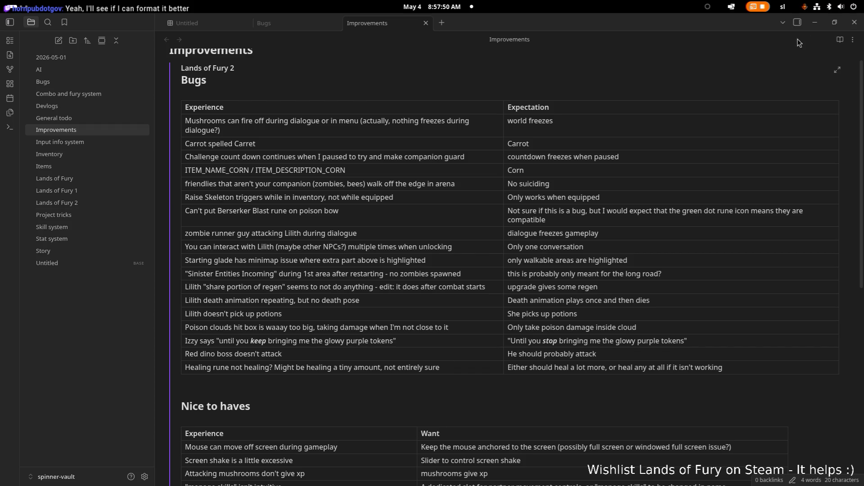
pyautogui.click(816, 23)
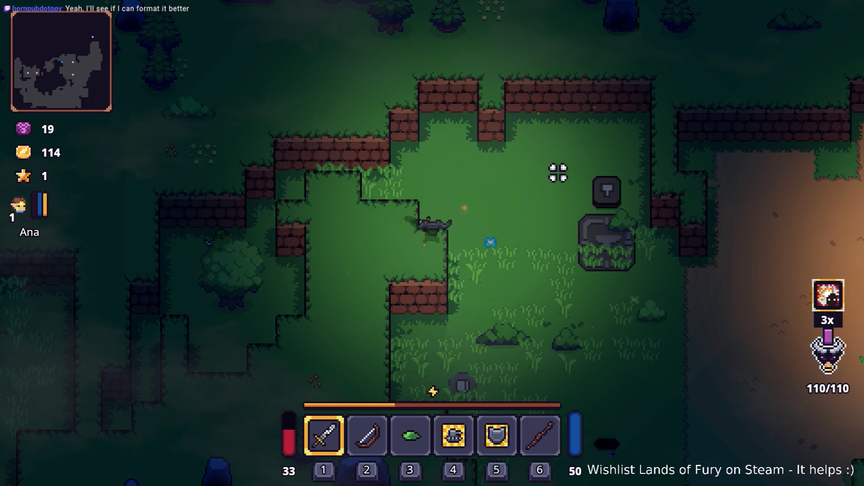
# - Walk the character around the large tree and across the clearing past the stone
pyautogui.press('w')
pyautogui.press('a')
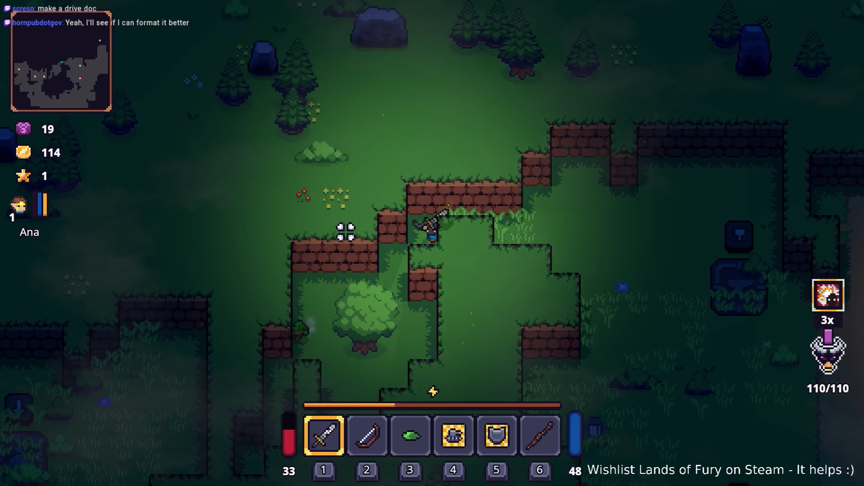
pyautogui.press('s')
pyautogui.press('a')
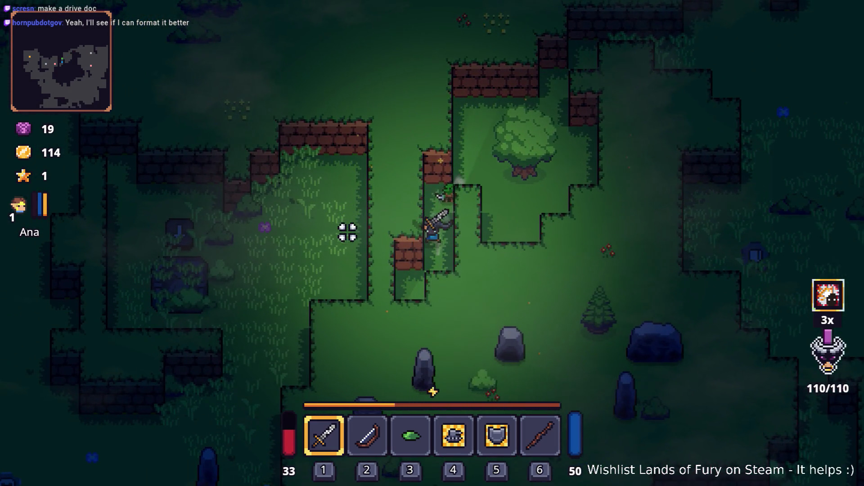
pyautogui.press('w')
pyautogui.press('d')
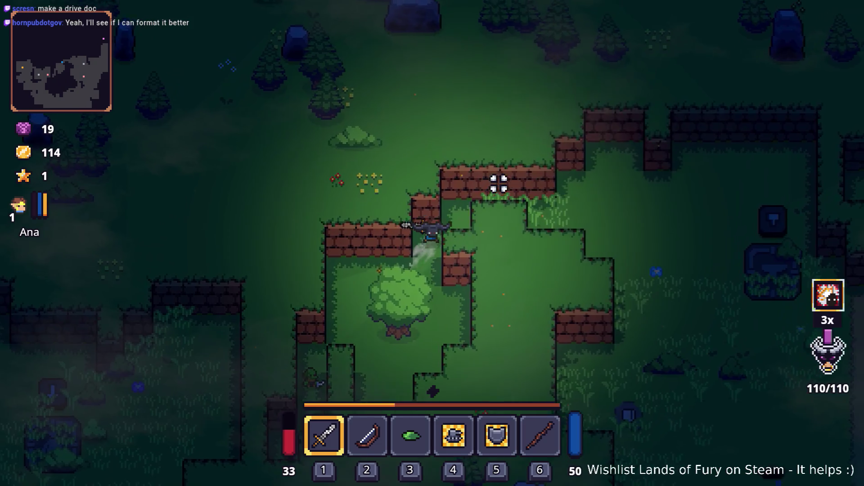
pyautogui.press('d')
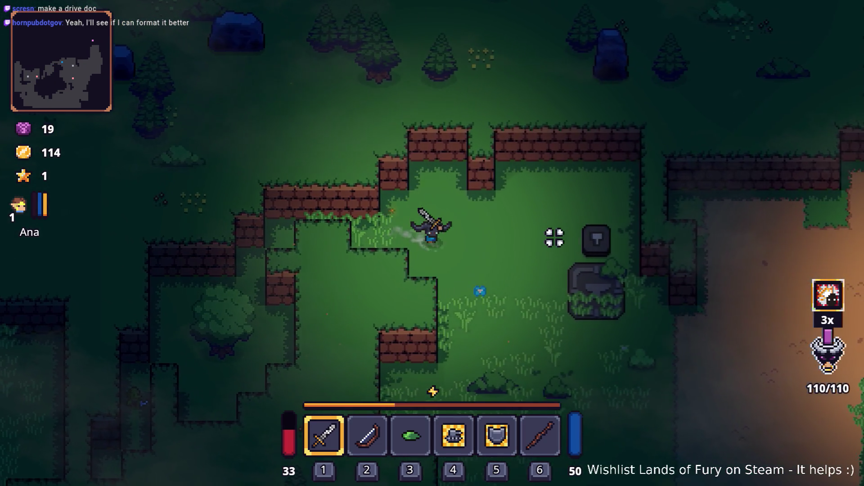
pyautogui.press('s')
pyautogui.press('d')
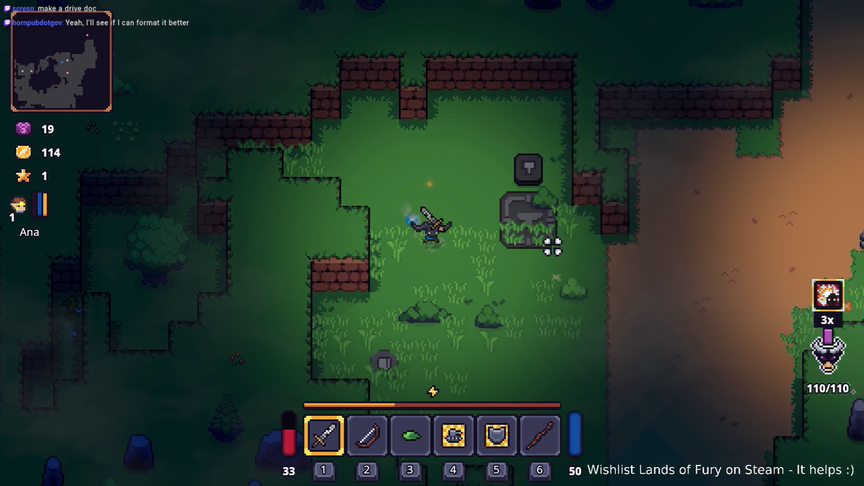
# - Run Level.SpawnUnit(rock_golem,1,2,80,0) in the developer console, then close it
pyautogui.press('`')
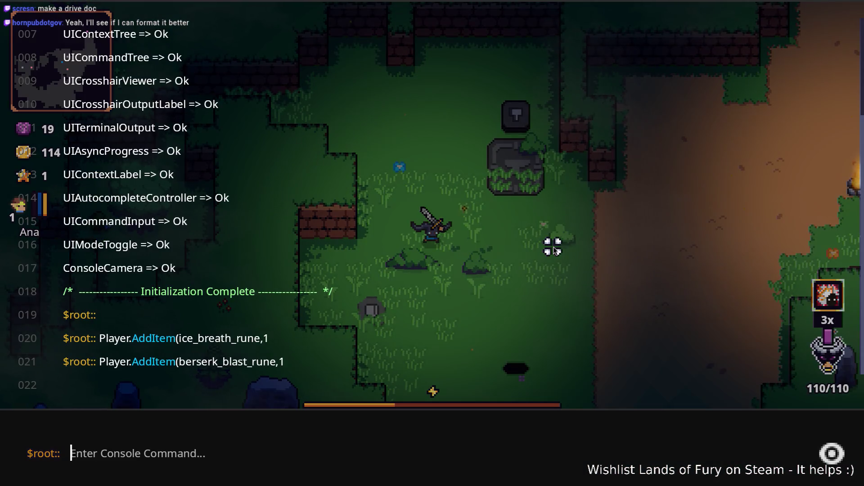
pyautogui.write('Play')
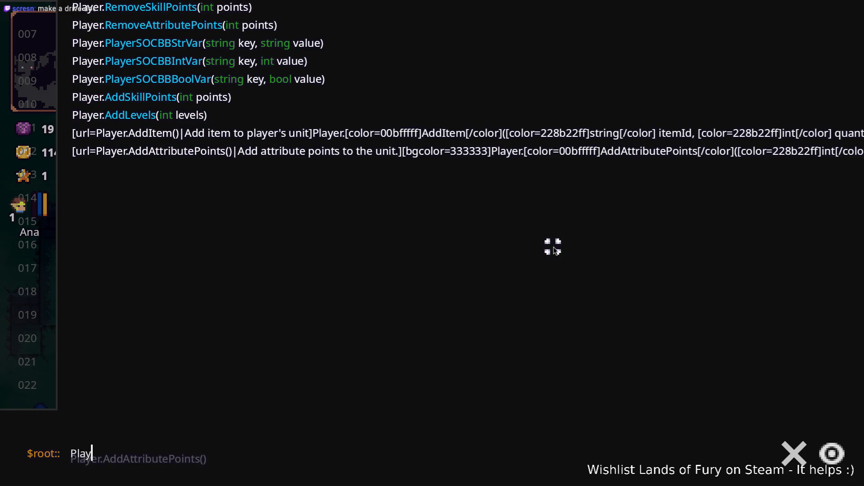
pyautogui.hotkey('ctrl', 'a')
pyautogui.write('Leve')
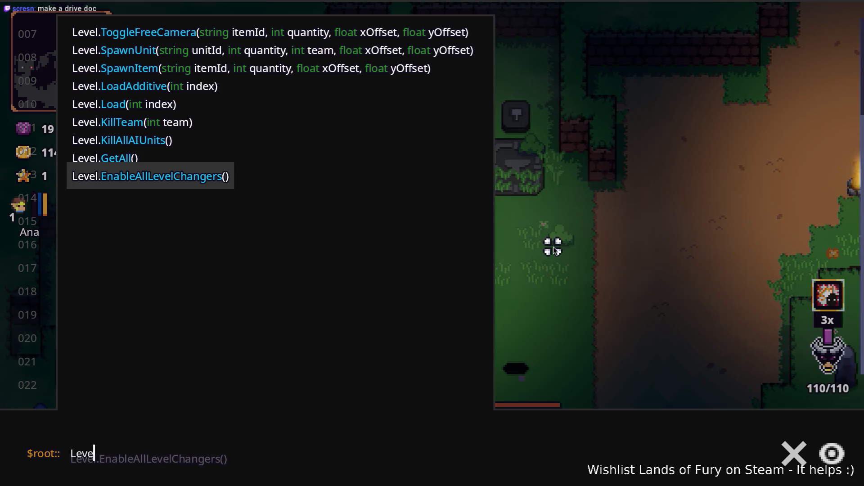
pyautogui.write('l.additem(')
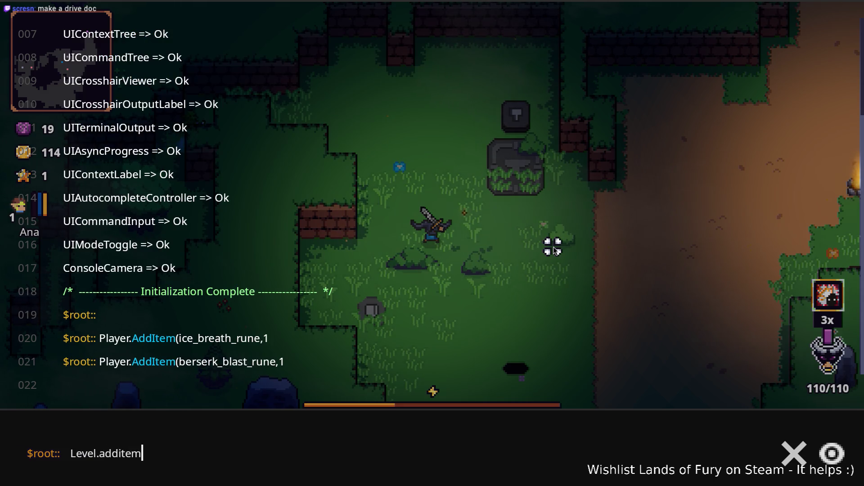
pyautogui.press('BackSpace')
pyautogui.press('BackSpace')
pyautogui.press('BackSpace')
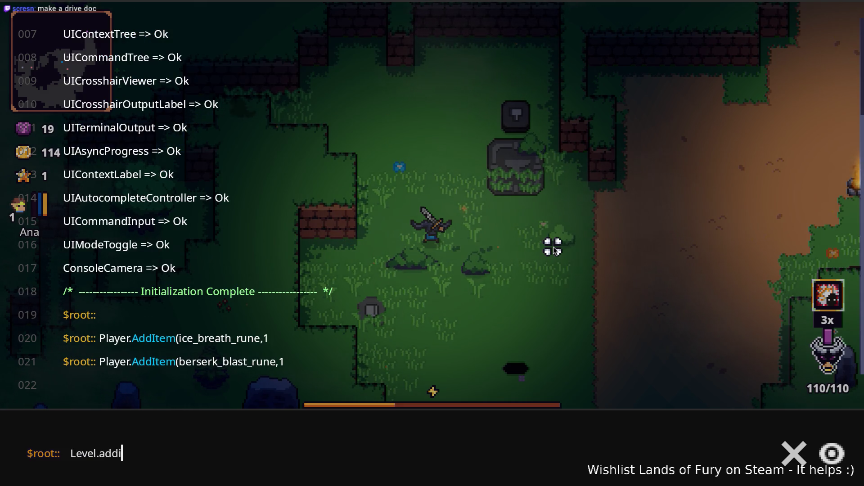
pyautogui.press('BackSpace')
pyautogui.press('BackSpace')
pyautogui.write('Spa')
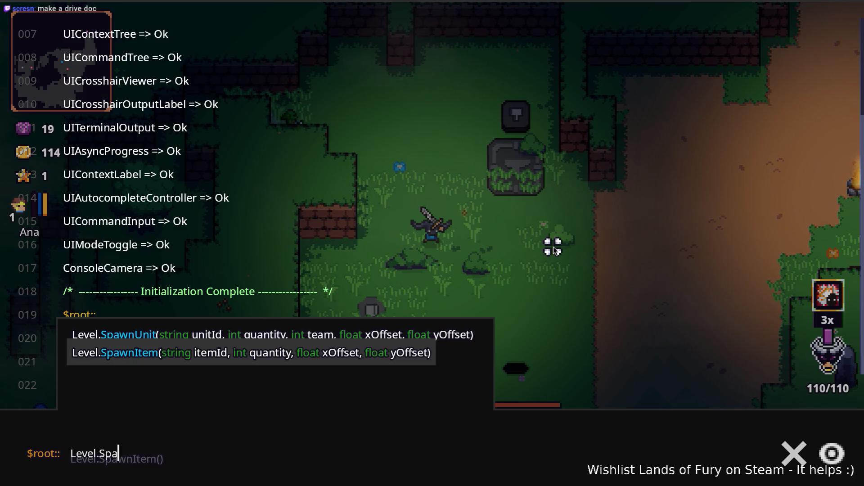
pyautogui.write('wnUnit(')
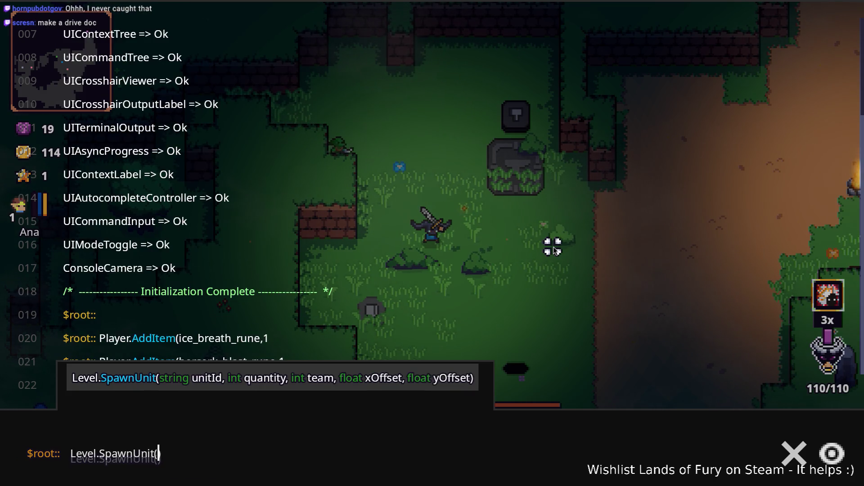
pyautogui.write('rock_')
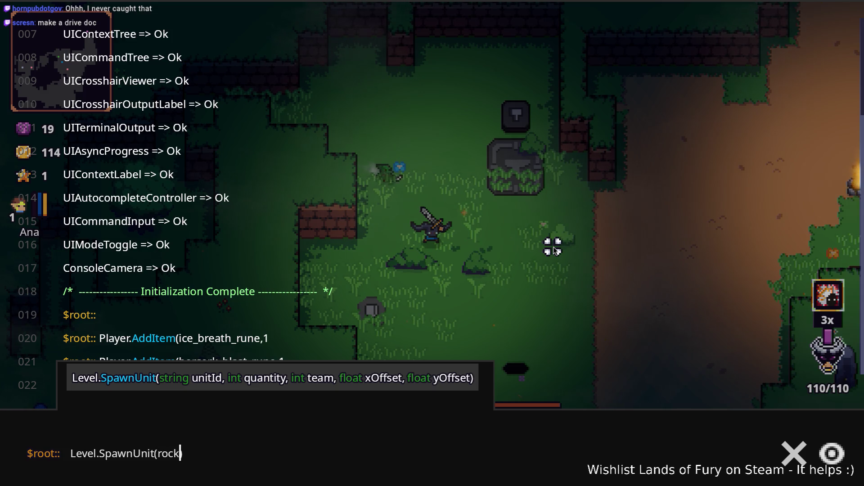
pyautogui.write('golem,1')
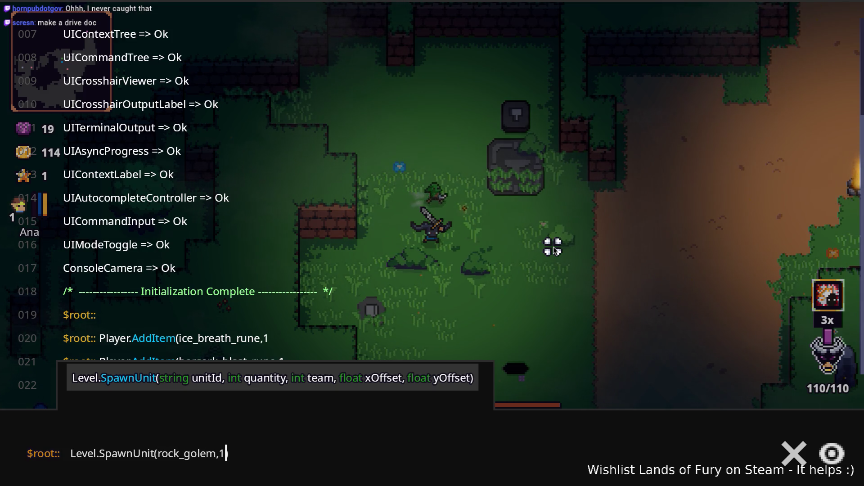
pyautogui.write(',2,80')
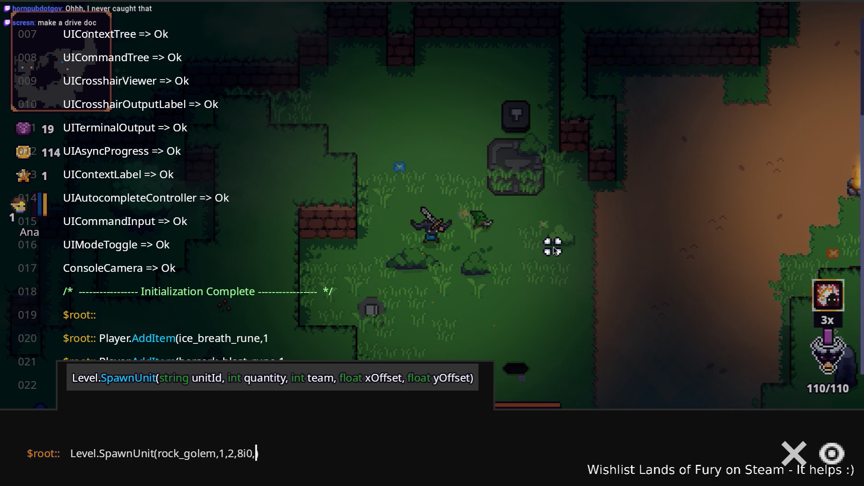
pyautogui.press('BackSpace')
pyautogui.write('0,0')
pyautogui.press('Return')
pyautogui.press('Escape')
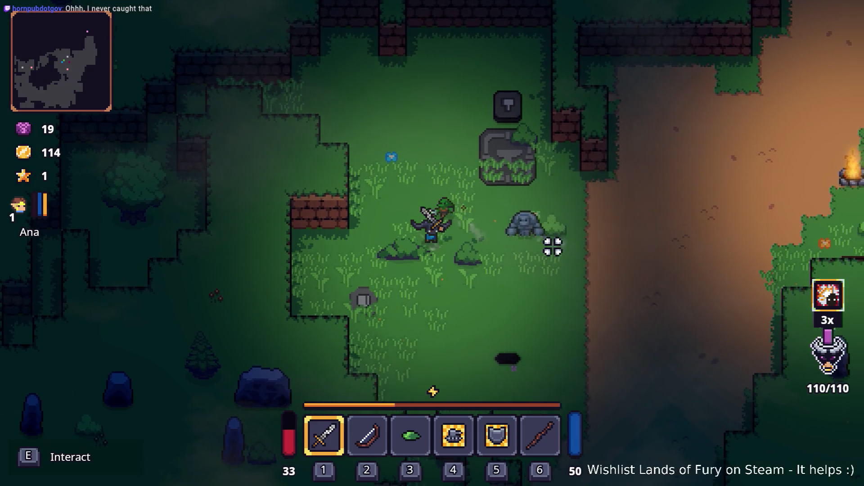
# - Fight the rock golem until Game over, then quit to the main menu and exit the game
pyautogui.press('w')
pyautogui.click(415, 168)
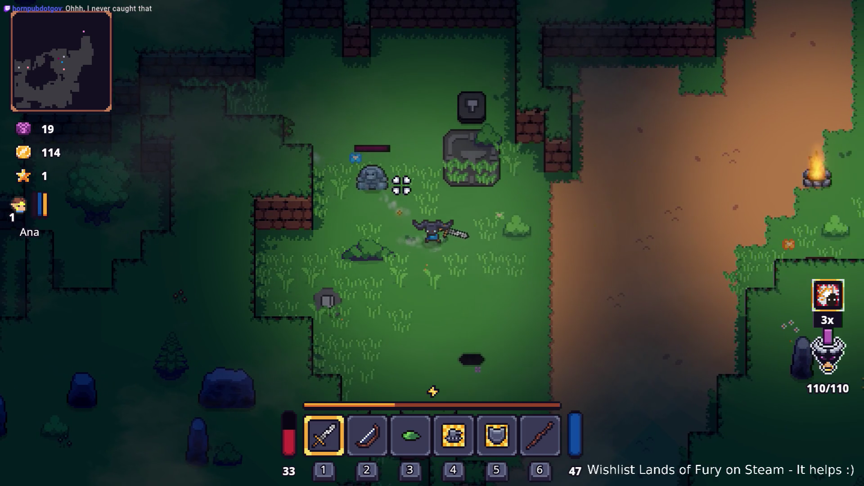
pyautogui.press('w')
pyautogui.press('a')
pyautogui.click(364, 214)
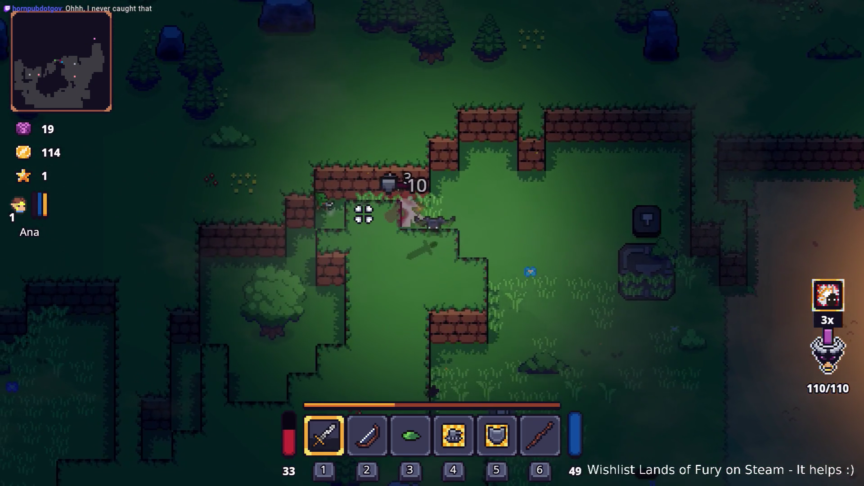
pyautogui.click(398, 219)
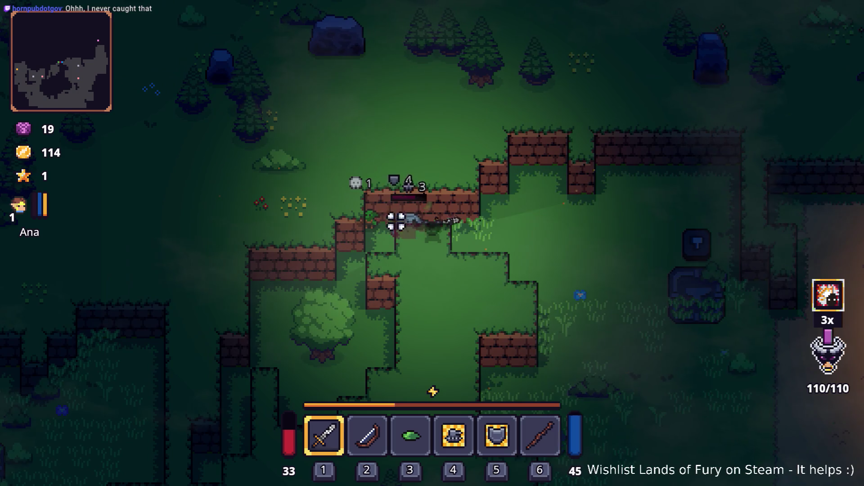
pyautogui.press('d')
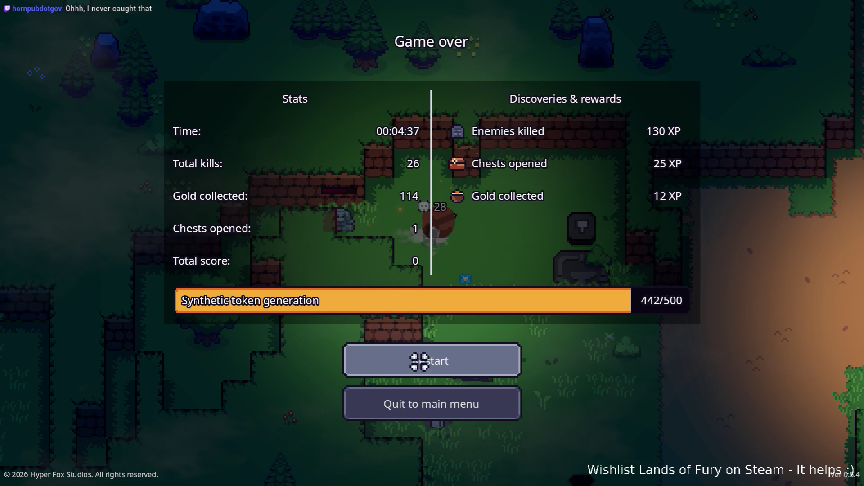
pyautogui.click(476, 407)
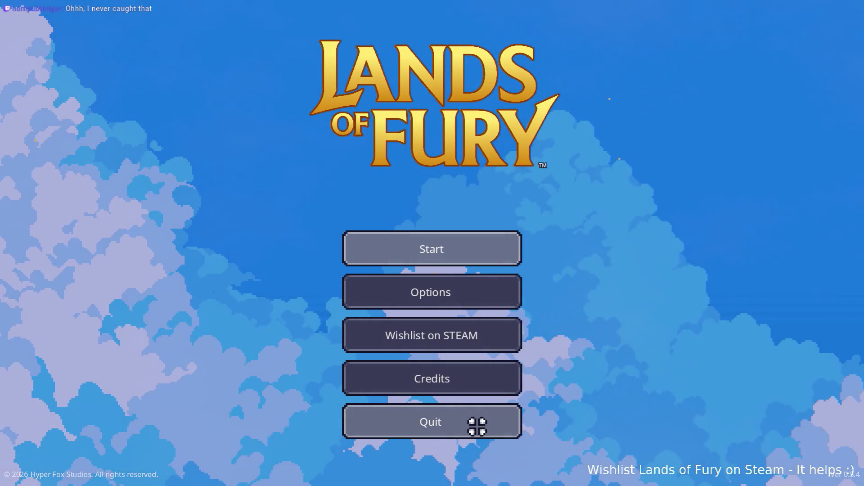
pyautogui.click(477, 427)
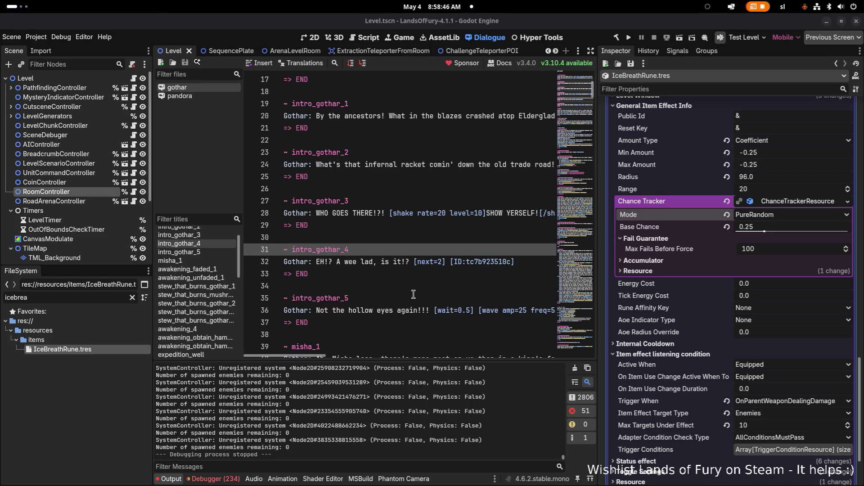
# - Select the IconsResource file using the 'ons' filter, then bring Obsidian's Improvements note forward
pyautogui.press('BackSpace')
pyautogui.press('BackSpace')
pyautogui.press('BackSpace')
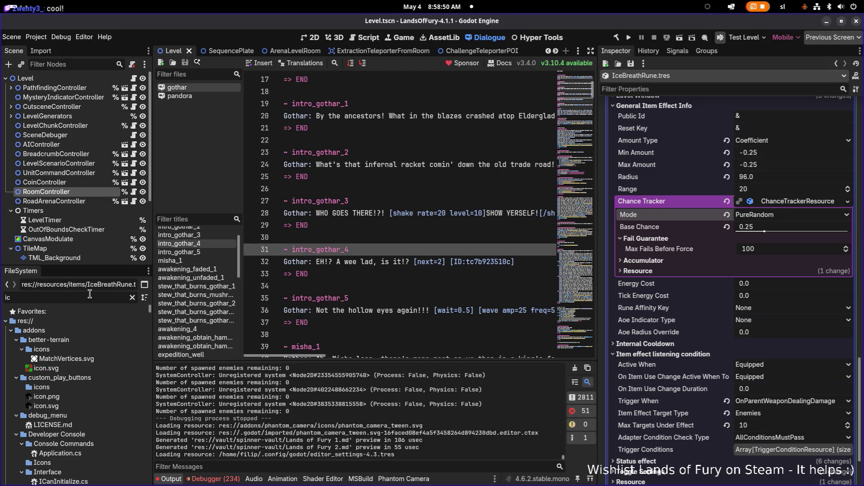
pyautogui.write('ons')
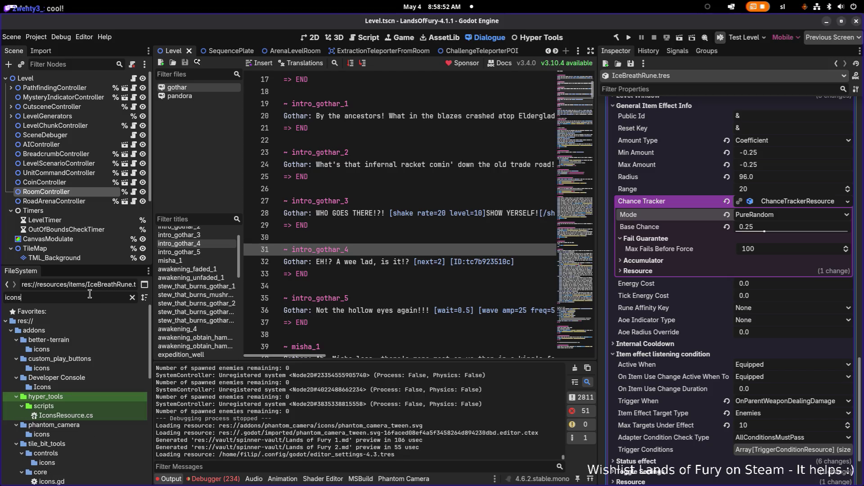
pyautogui.scroll(-10, 86, 360)
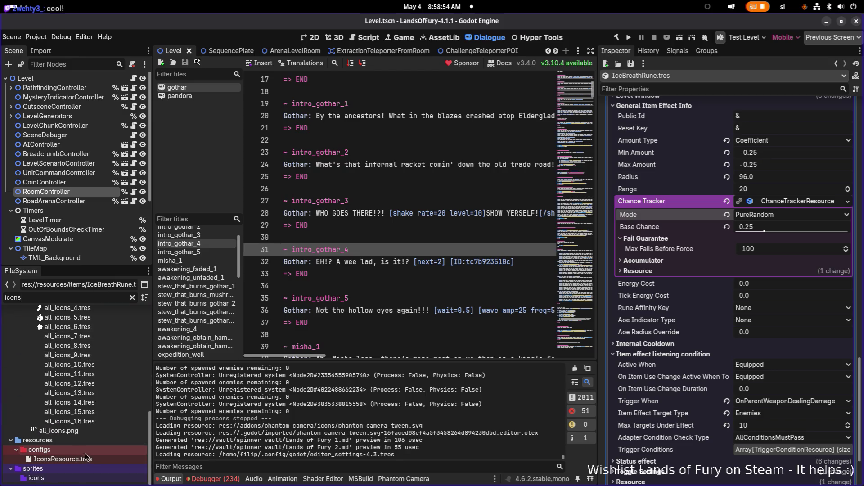
pyautogui.click(88, 459)
pyautogui.scroll(-3, 705, 327)
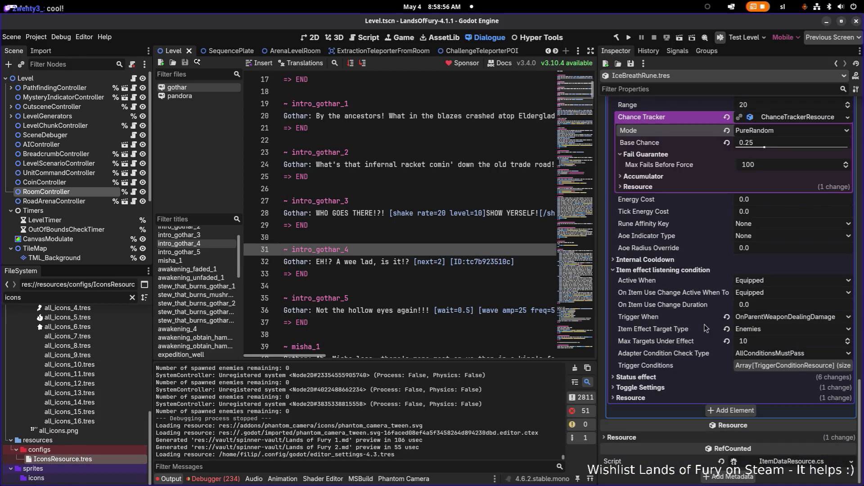
pyautogui.scroll(15, 705, 342)
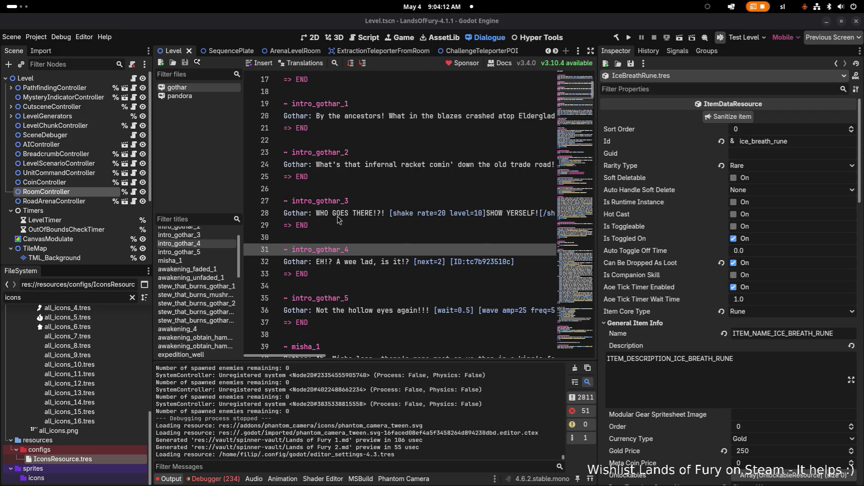
pyautogui.hotkey('alt', 'Tab')
pyautogui.click(534, 246)
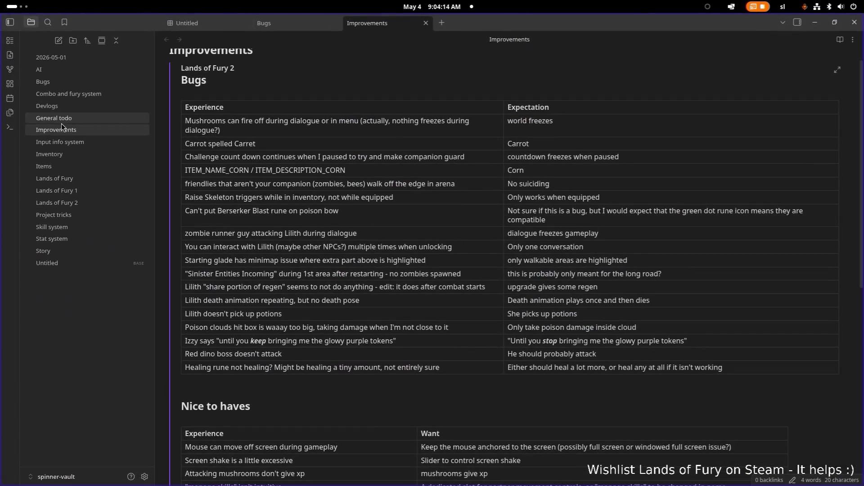
# - Open the Bugs note, select and scroll through its bug entries, then minimize Obsidian
pyautogui.click(80, 81)
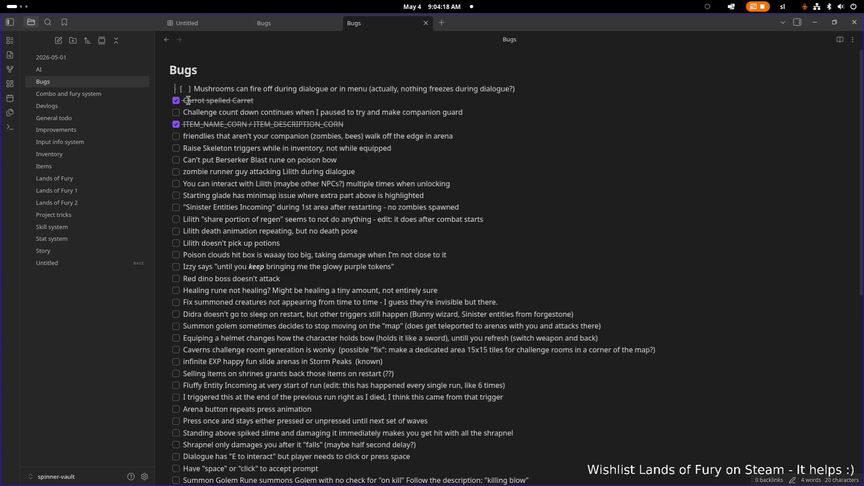
pyautogui.moveTo(182, 111)
pyautogui.mouseDown()
pyautogui.moveTo(465, 232)
pyautogui.moveTo(488, 183)
pyautogui.mouseUp()
pyautogui.scroll(-7, 465, 232)
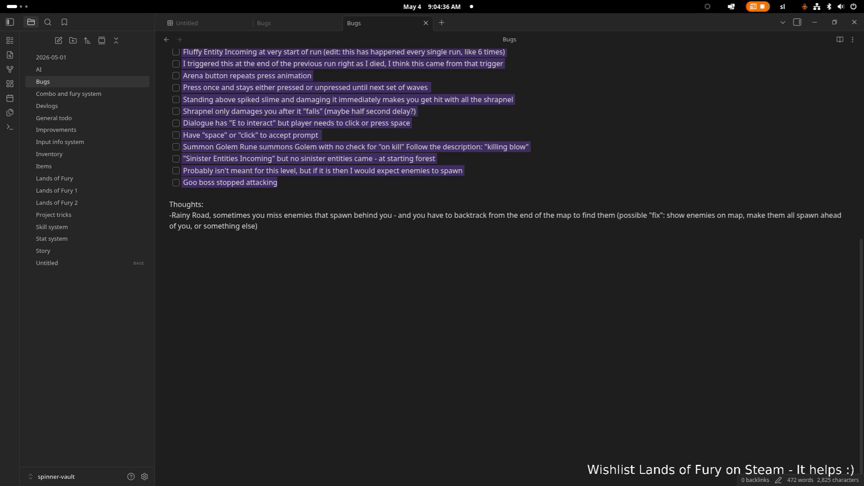
pyautogui.click(381, 321)
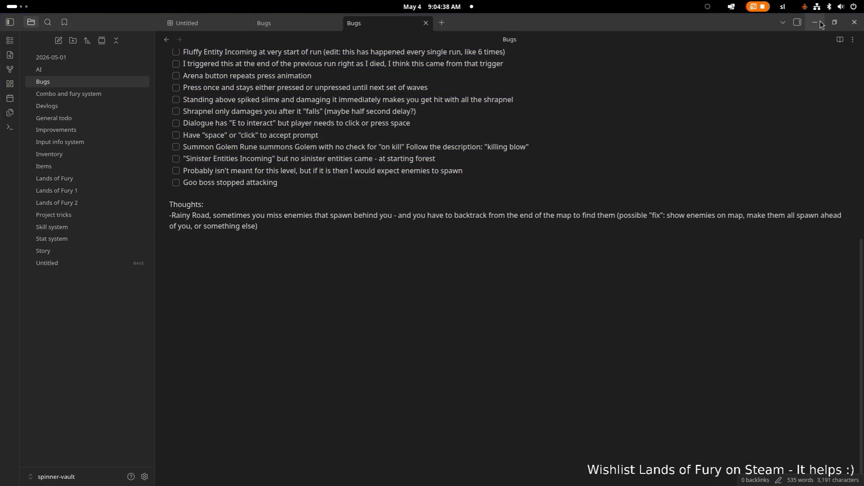
pyautogui.click(820, 25)
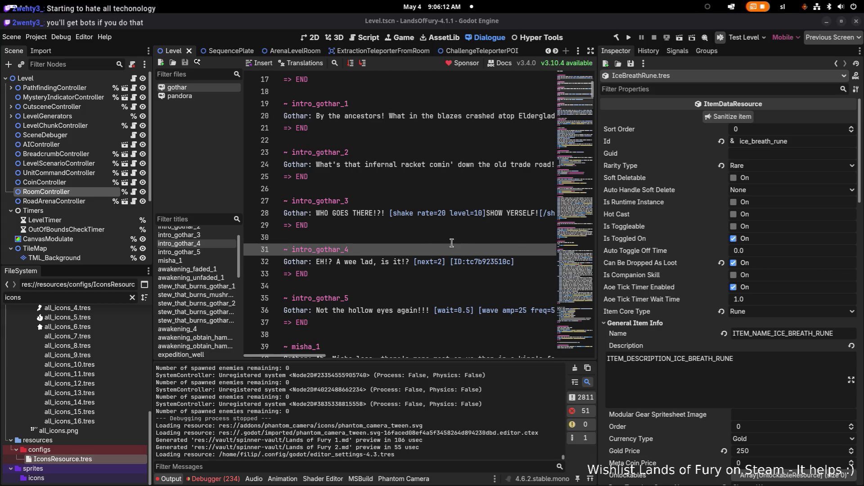
# - Widen the dialogue script view and read the intro_gothar_3 and intro_gothar_4 lines, then switch to Aseprite
pyautogui.moveTo(598, 238); pyautogui.dragTo(628, 237)
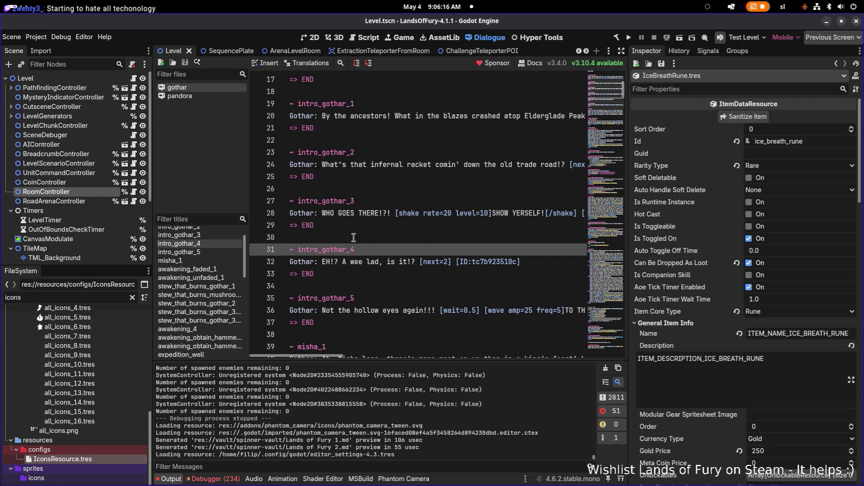
pyautogui.click(390, 225)
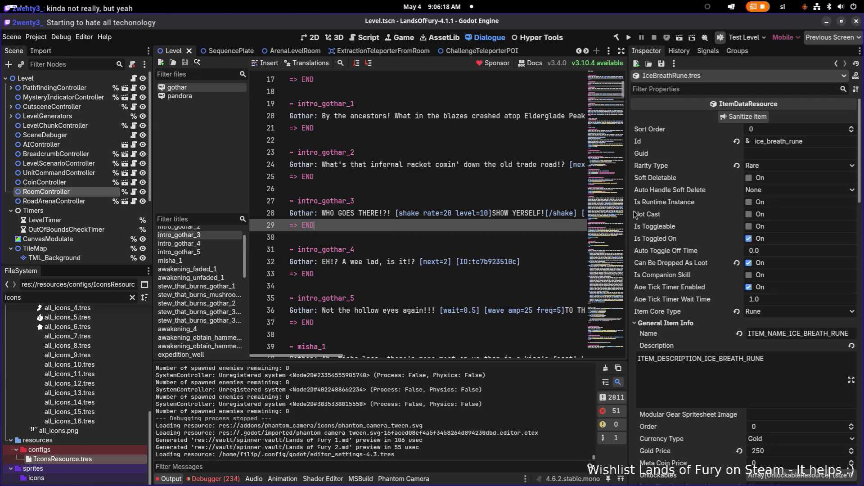
pyautogui.moveTo(628, 217); pyautogui.dragTo(664, 214)
pyautogui.click(480, 213)
pyautogui.click(310, 263)
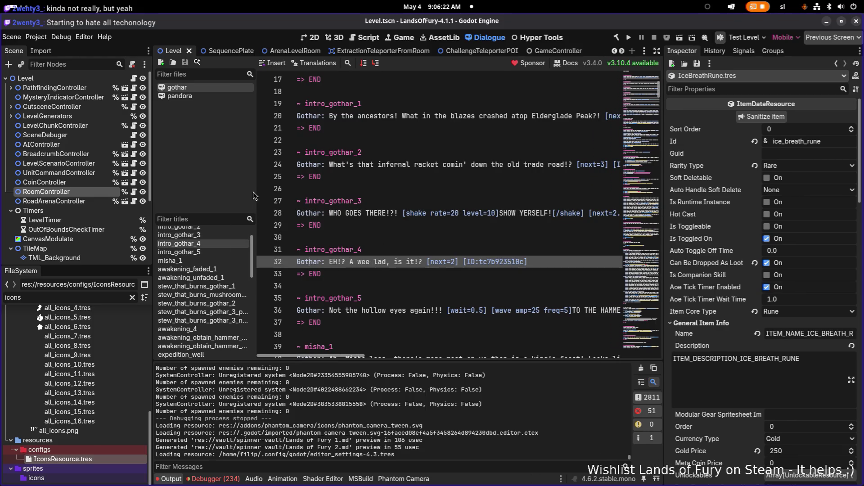
pyautogui.moveTo(249, 186); pyautogui.dragTo(216, 186)
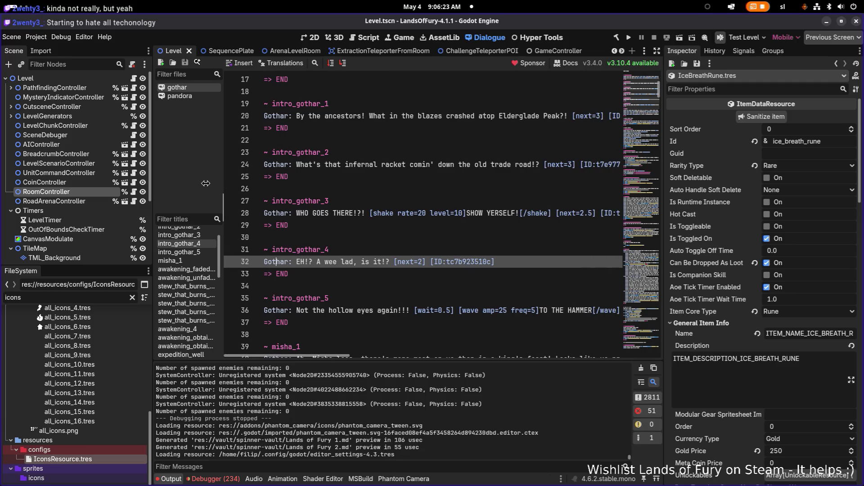
pyautogui.click(405, 212)
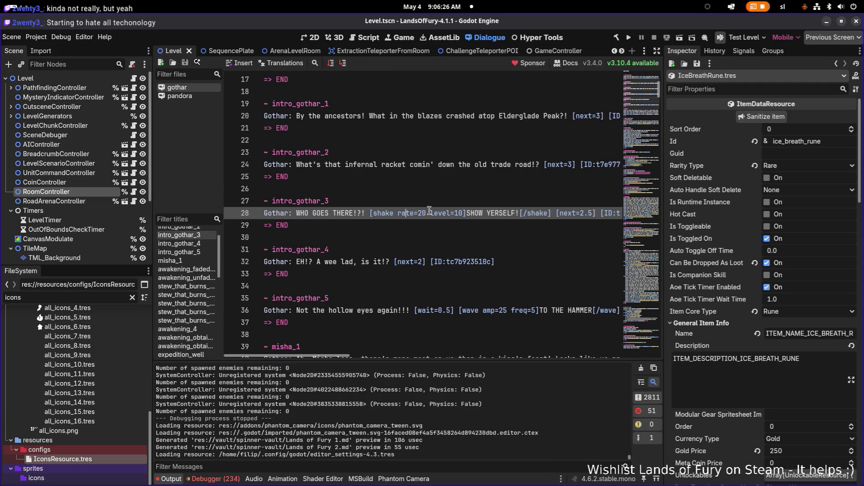
pyautogui.hotkey('alt', 'Tab')
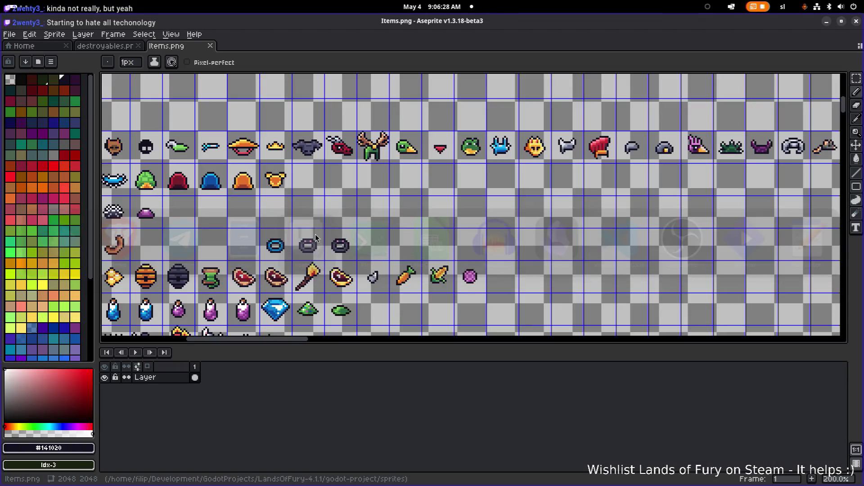
# - Pan Items.png to its top-left corner in Aseprite, then run the game from Godot
pyautogui.click(315, 222)
pyautogui.scroll(-2, 315, 222)
pyautogui.scroll(1, 315, 222)
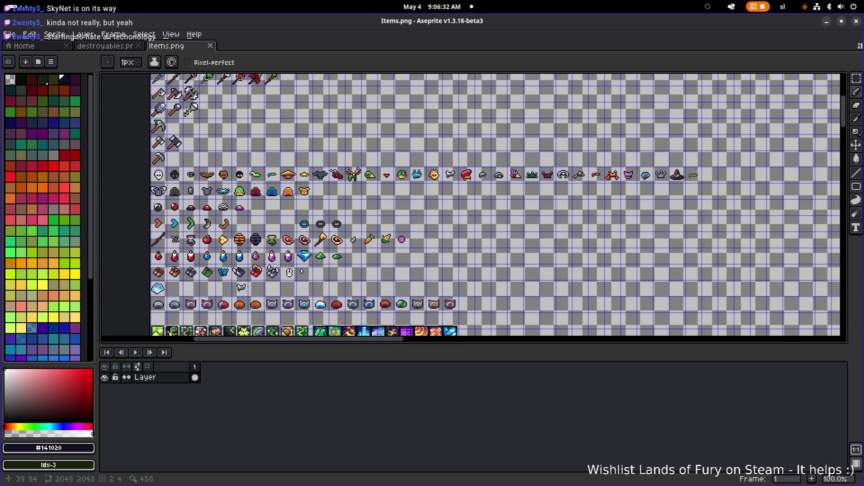
pyautogui.moveTo(232, 118); pyautogui.dragTo(293, 172)
pyautogui.hotkey('alt', 'Tab')
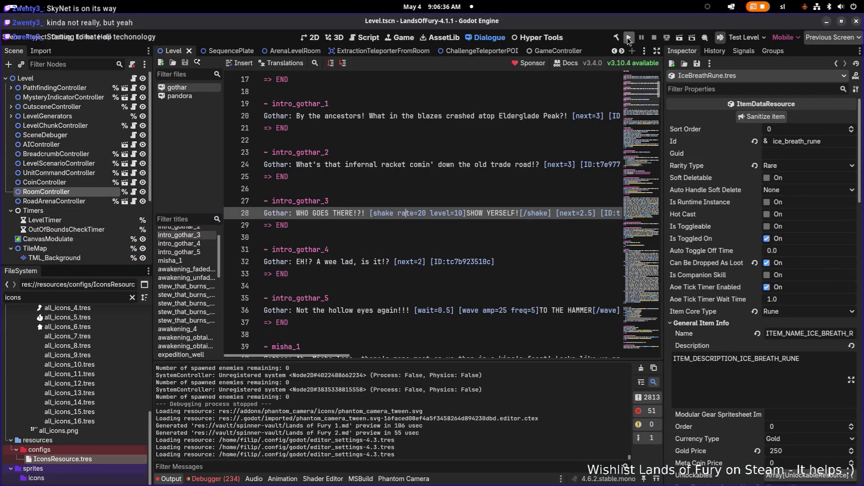
pyautogui.click(628, 38)
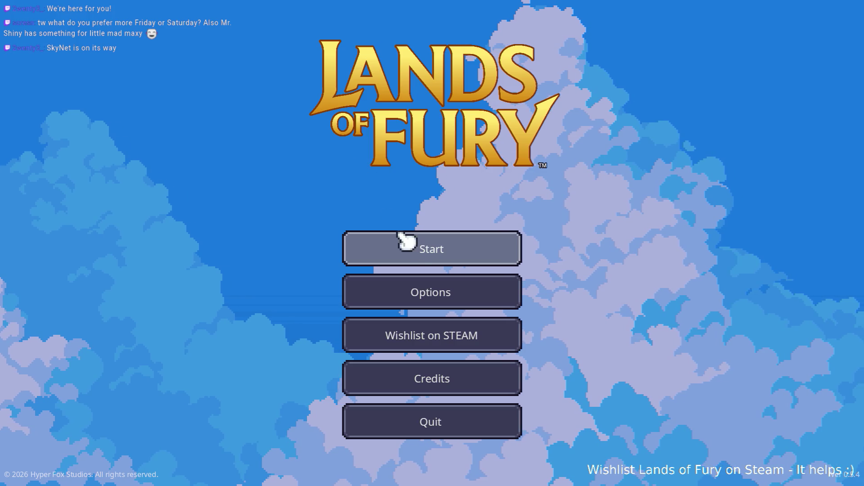
# - Start a game on the first profile and check the inventory's Rusty Sword, bow and armor
pyautogui.click(405, 246)
pyautogui.click(407, 253)
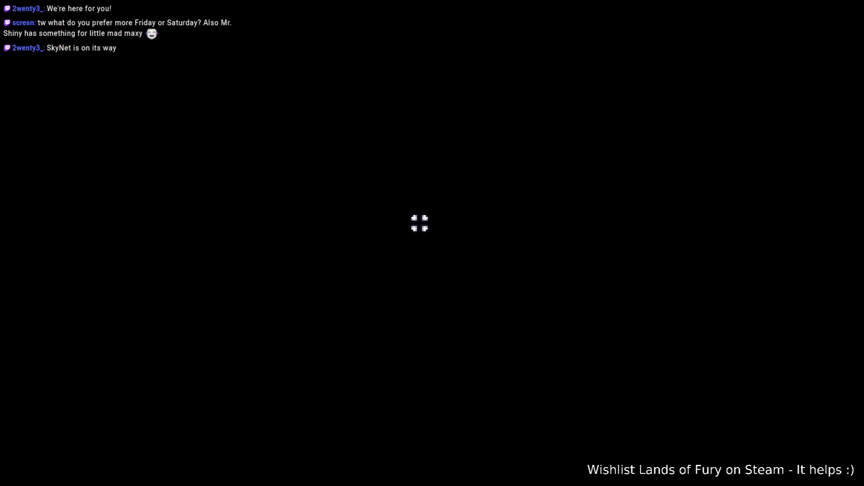
pyautogui.press('Tab')
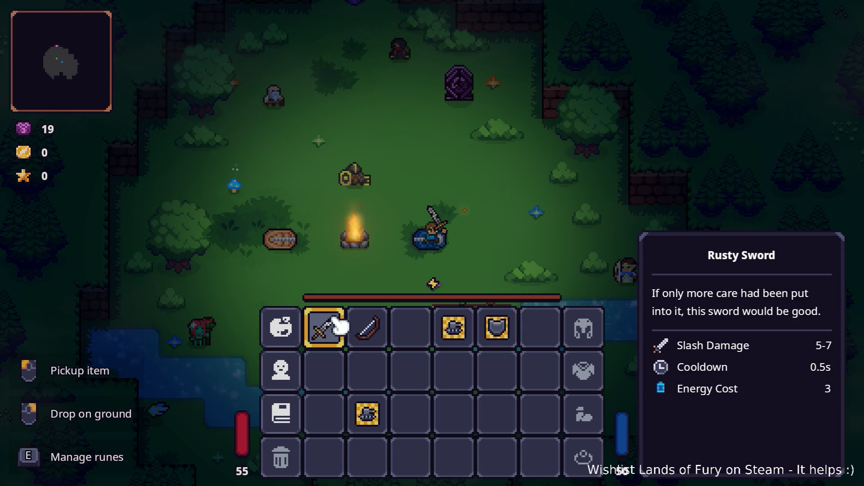
pyautogui.press('Escape')
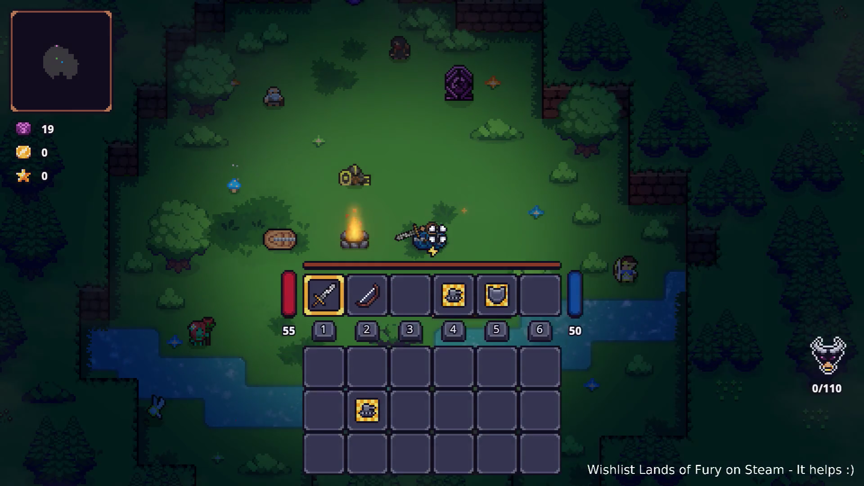
# - Run Player.AddItem(berserk_blast_rune,1) in the console and check the rune in the inventory
pyautogui.press('`')
pyautogui.write('Playe')
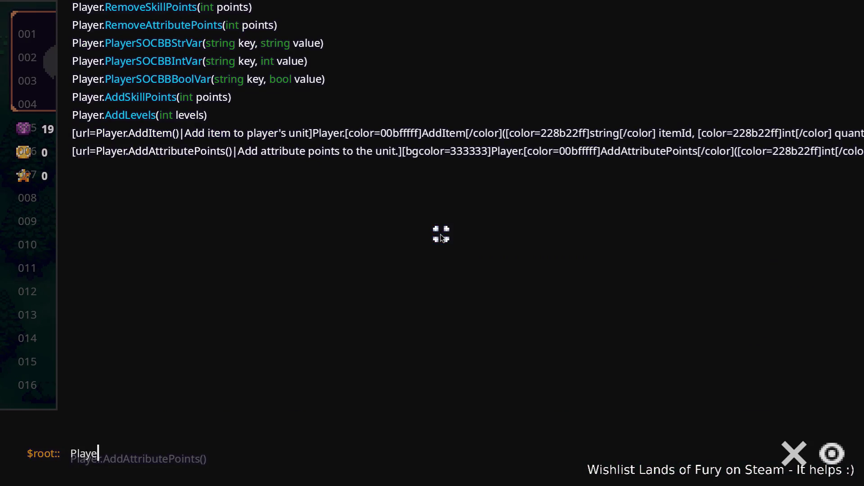
pyautogui.write('r.AddItem')
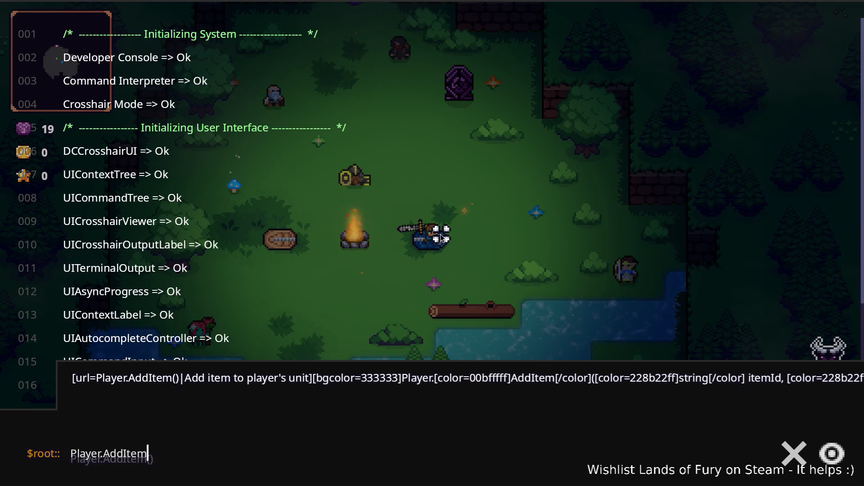
pyautogui.write('(iron_')
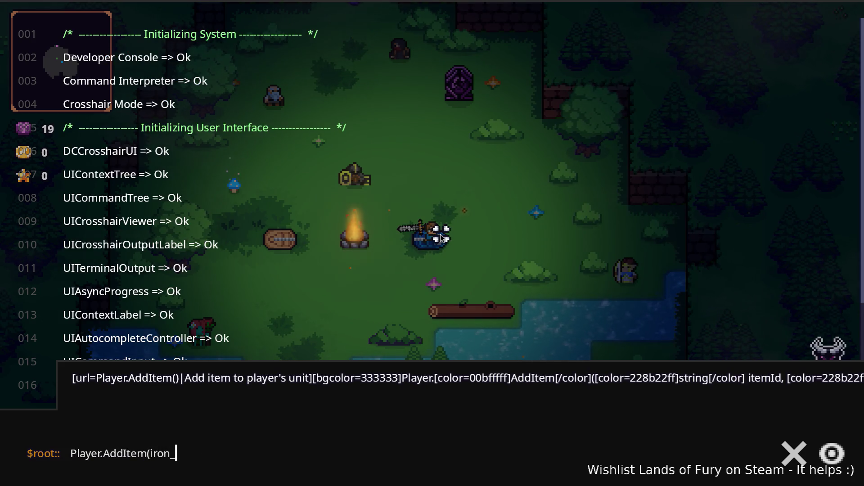
pyautogui.write('sword,1')
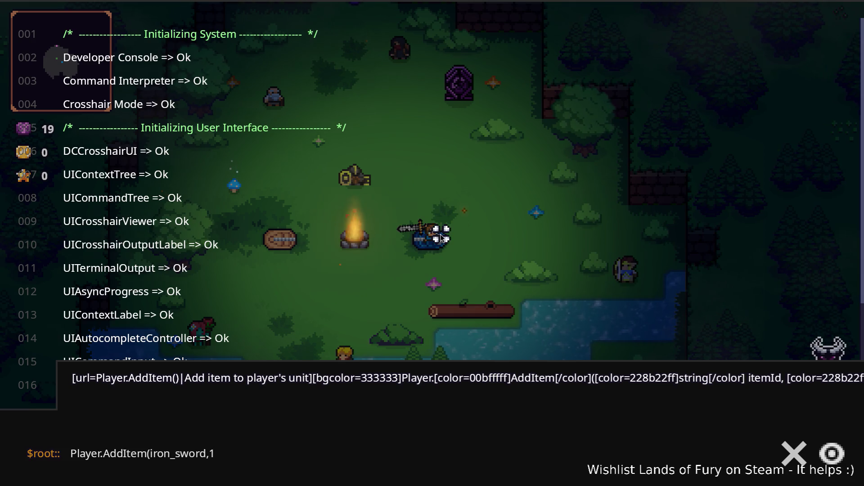
pyautogui.press('Left')
pyautogui.press('Left')
pyautogui.hotkey('ctrl', 'shift', 'Left')
pyautogui.press('BackSpace')
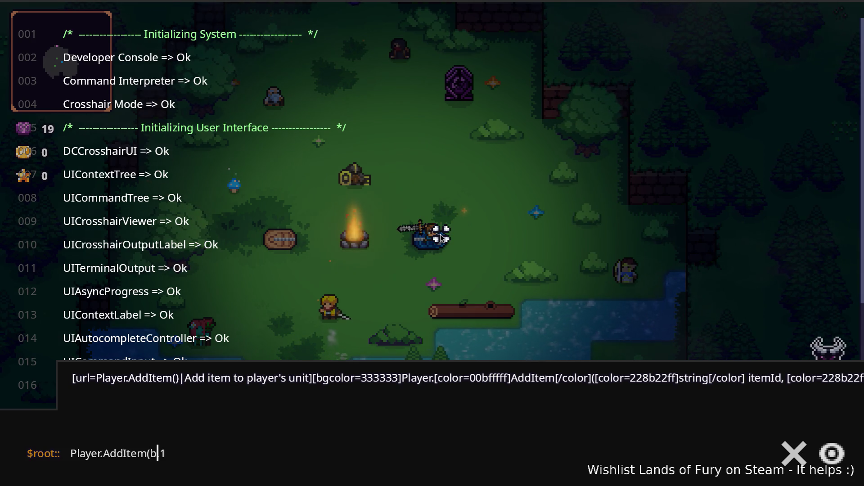
pyautogui.write('berserk_blast_ru')
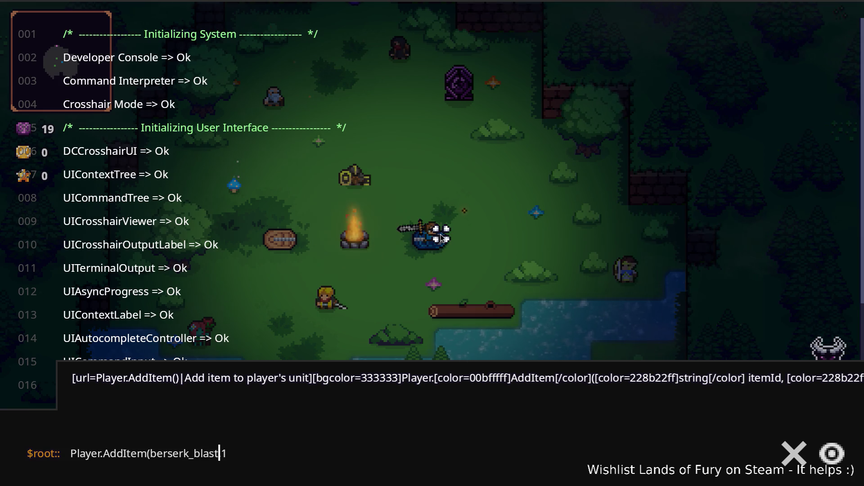
pyautogui.write('ne')
pyautogui.press('Return')
pyautogui.press('Escape')
pyautogui.press('i')
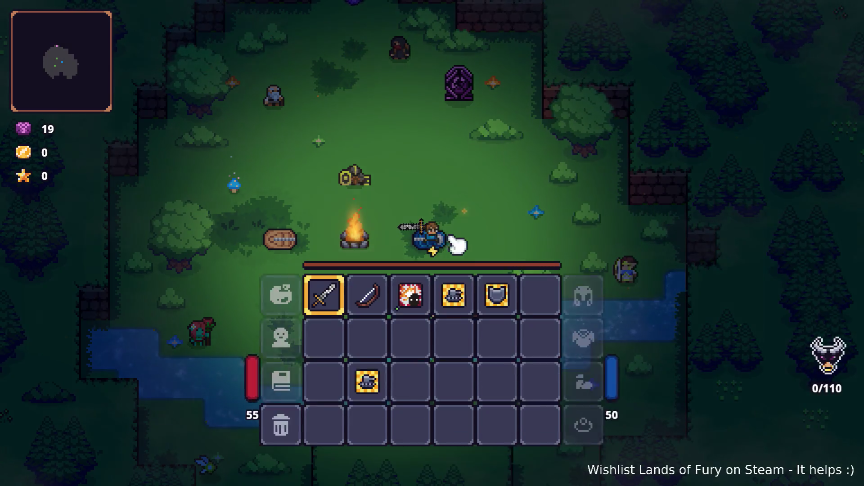
pyautogui.moveTo(412, 330)
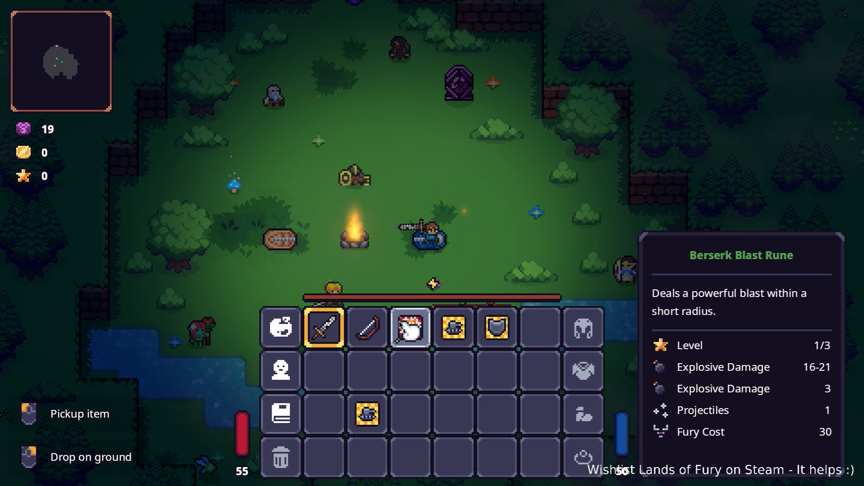
pyautogui.hotkey('alt', 'Tab')
pyautogui.hotkey('alt', 'Tab')
pyautogui.hotkey('alt', 'Tab')
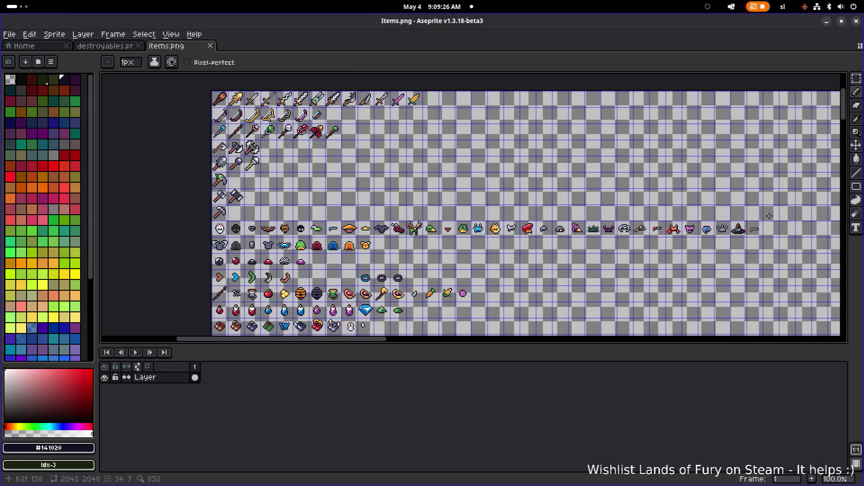
# - Open ui_elements.png from the ui sprites folder
pyautogui.scroll(-1, 399, 320)
pyautogui.hscroll(-1, 399, 321)
pyautogui.click(13, 39)
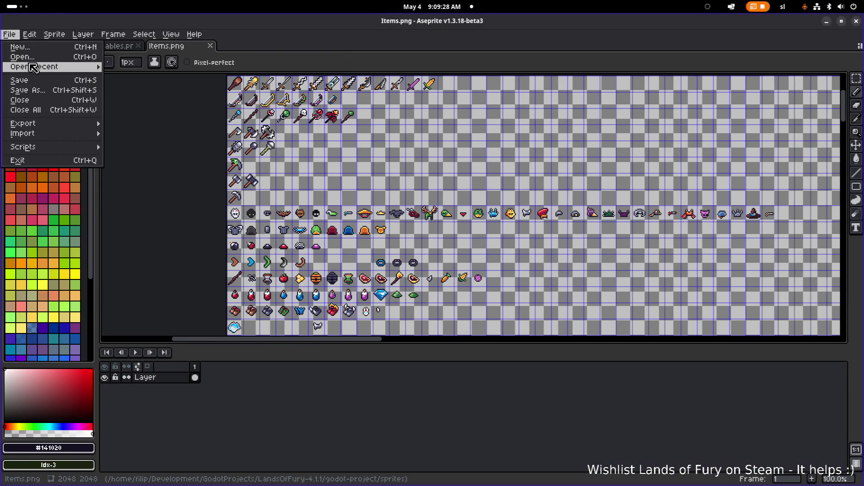
pyautogui.click(18, 63)
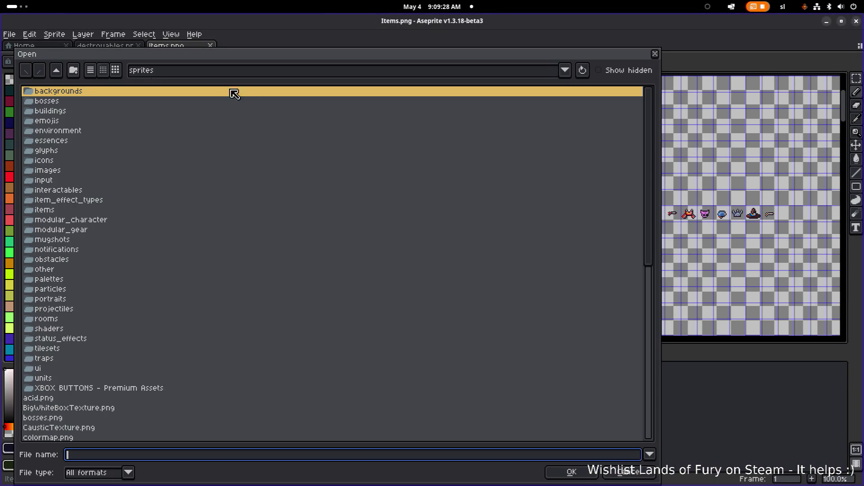
pyautogui.doubleClick(55, 368)
pyautogui.scroll(-6, 119, 265)
pyautogui.scroll(-3, 123, 269)
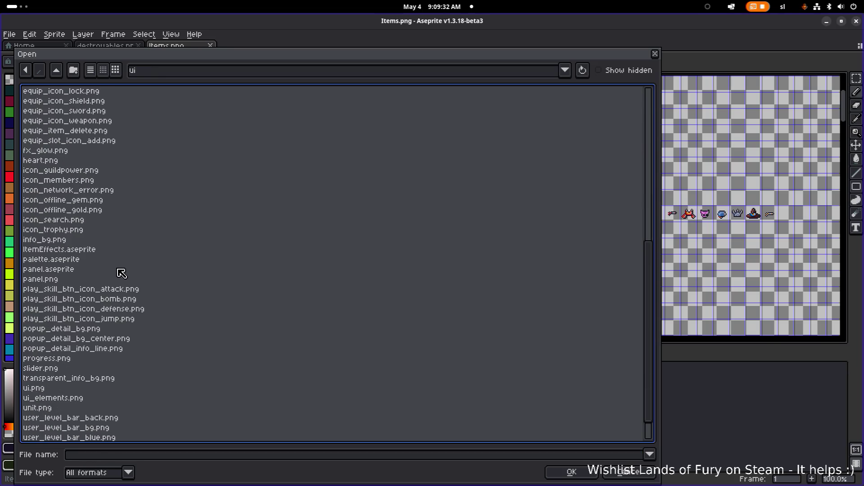
pyautogui.doubleClick(78, 368)
# - Switch to rectangular selection and trial-select the grey square beside the bomb
pyautogui.scroll(-1, 270, 147)
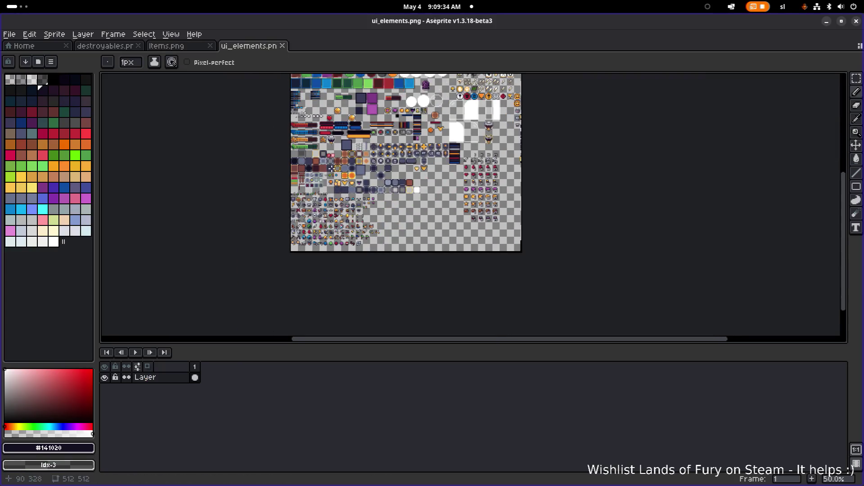
pyautogui.scroll(5, 430, 193)
pyautogui.scroll(-1, 430, 194)
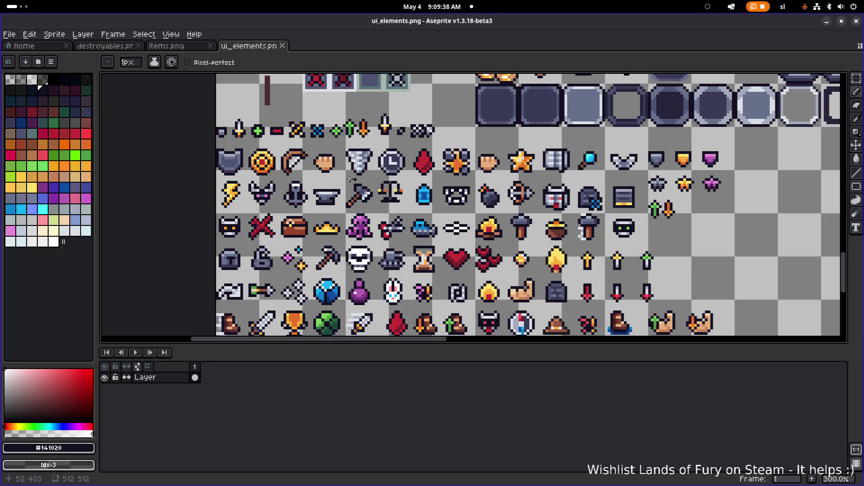
pyautogui.moveTo(374, 178); pyautogui.dragTo(335, 180)
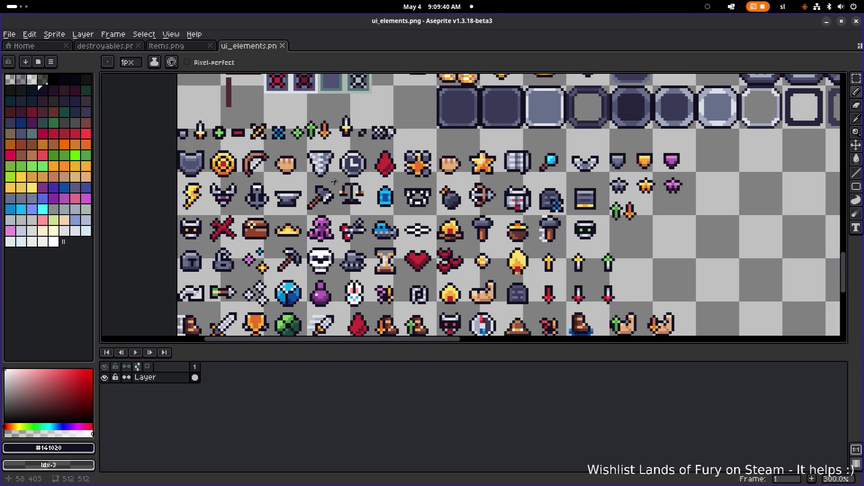
pyautogui.press('h')
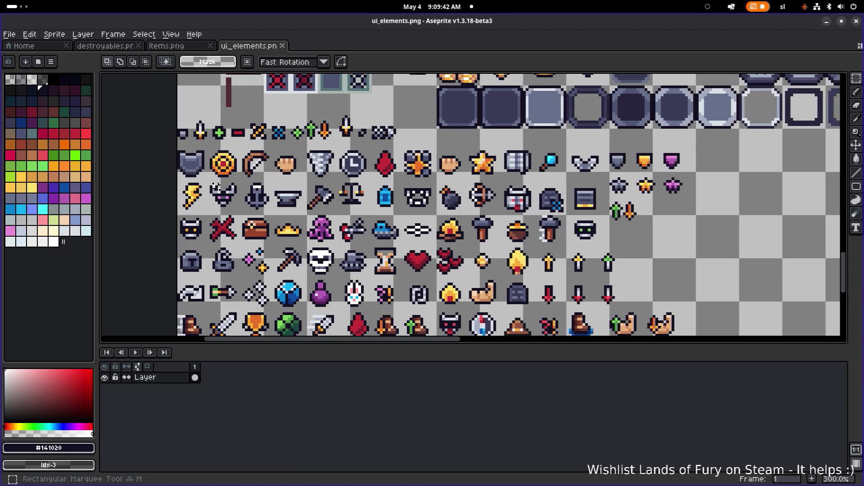
pyautogui.scroll(1, 239, 146)
pyautogui.moveTo(239, 147); pyautogui.dragTo(229, 182)
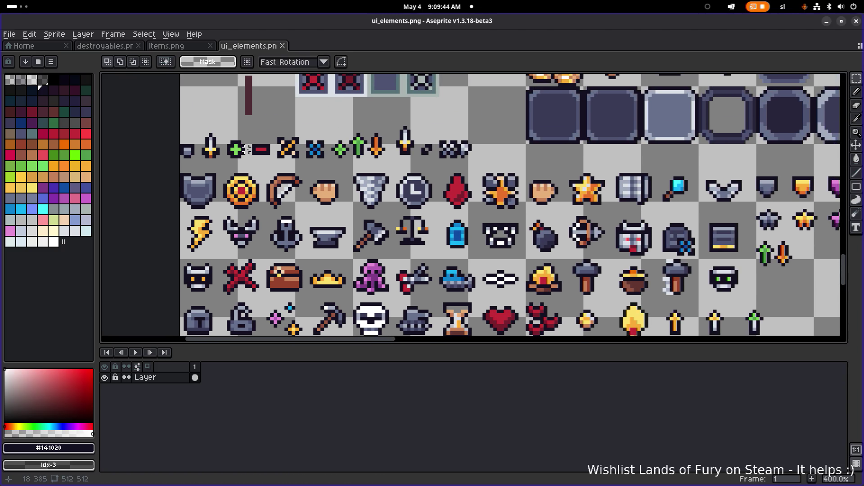
pyautogui.scroll(-2, 263, 162)
pyautogui.moveTo(318, 205)
pyautogui.mouseDown()
pyautogui.moveTo(253, 176)
pyautogui.moveTo(308, 168)
pyautogui.moveTo(253, 115)
pyautogui.mouseUp()
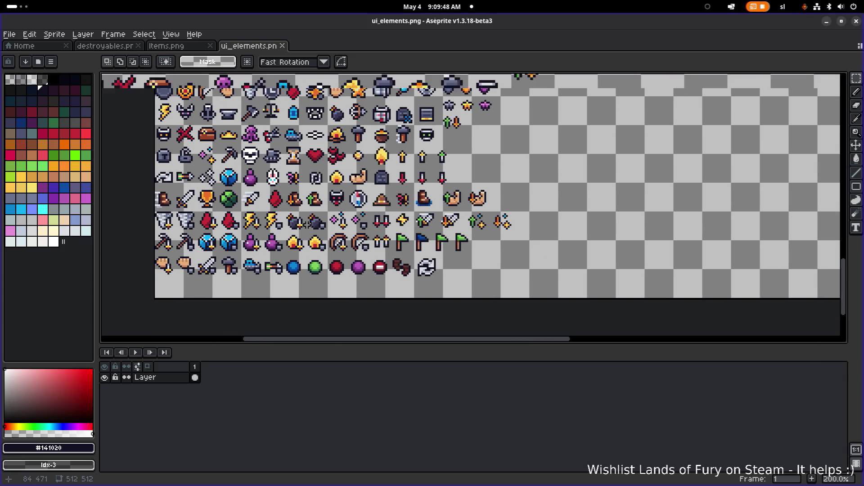
pyautogui.scroll(4, 306, 221)
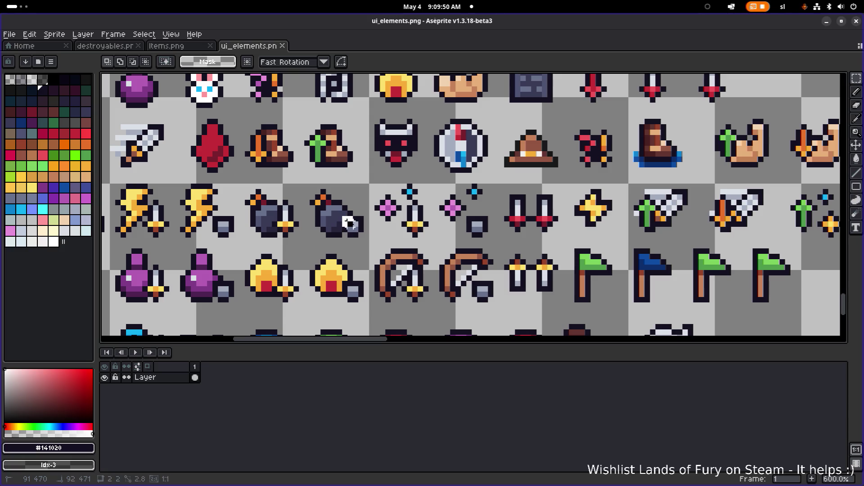
pyautogui.moveTo(339, 213); pyautogui.dragTo(367, 240)
pyautogui.click(399, 230)
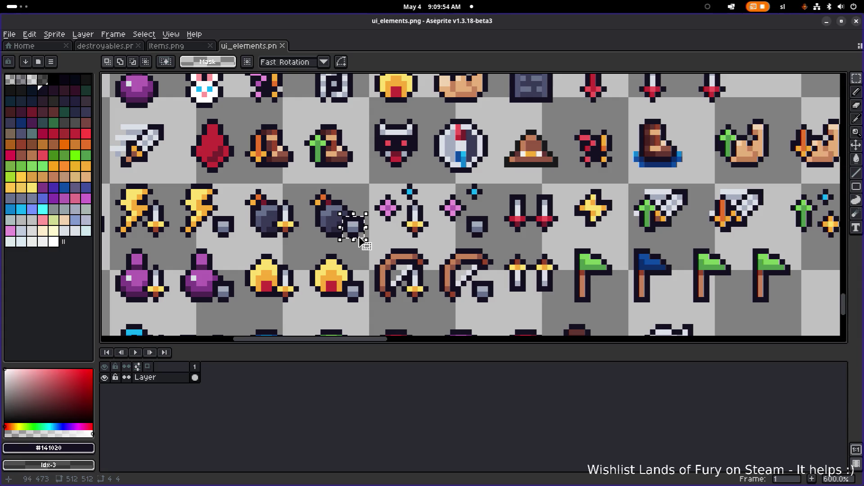
# - Select the plain flame icon with a rectangular marquee
pyautogui.scroll(-2, 361, 252)
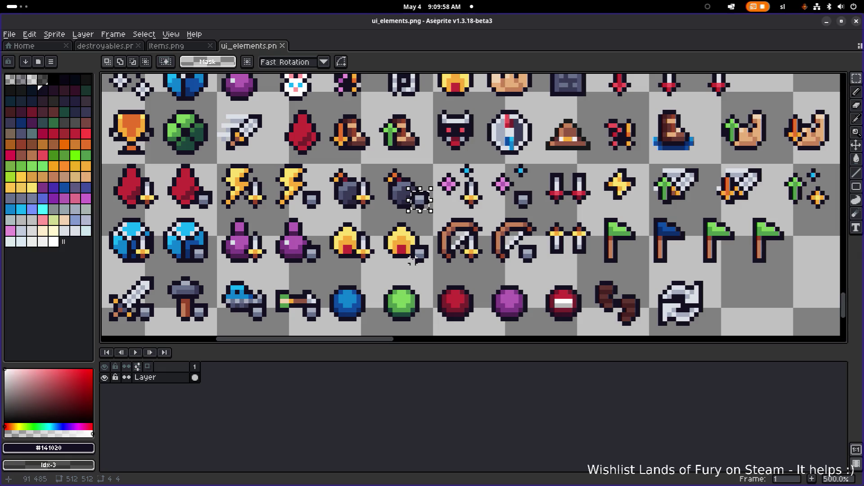
pyautogui.moveTo(354, 239); pyautogui.dragTo(370, 260)
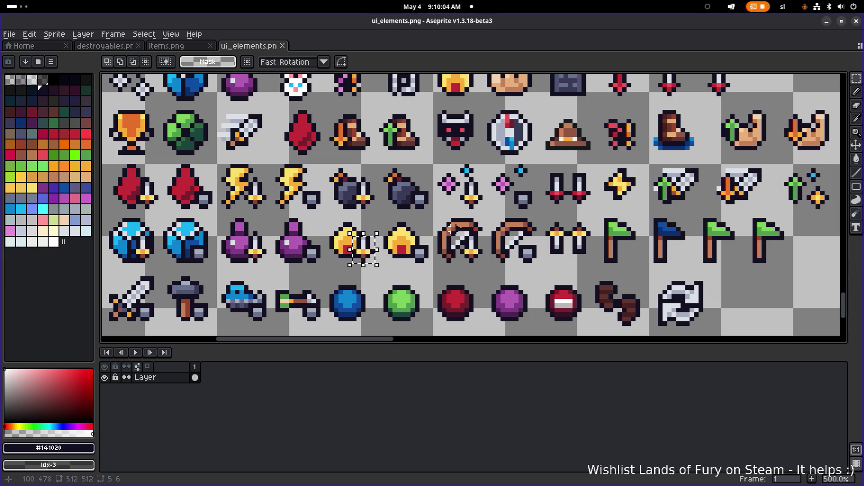
pyautogui.hscroll(-2, 353, 223)
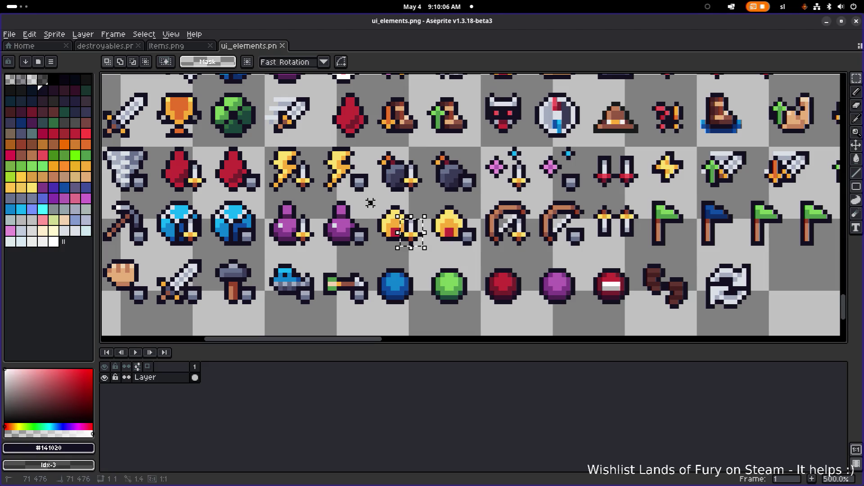
pyautogui.scroll(1, 359, 230)
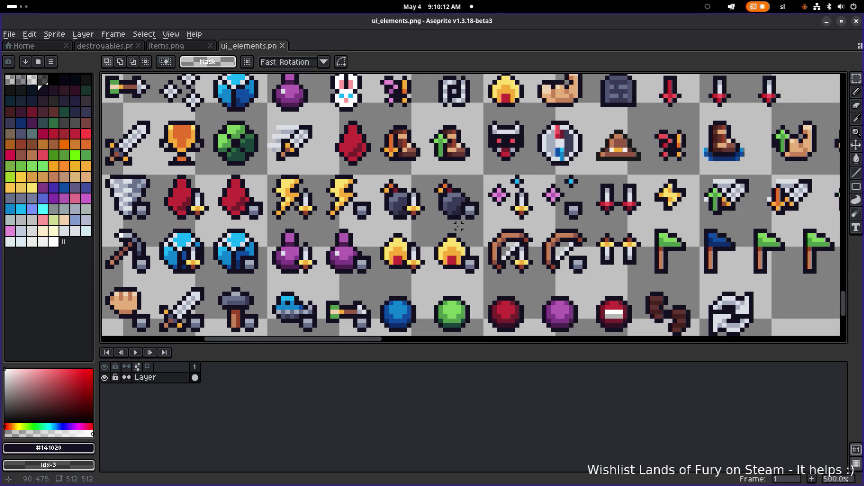
pyautogui.scroll(-2, 462, 220)
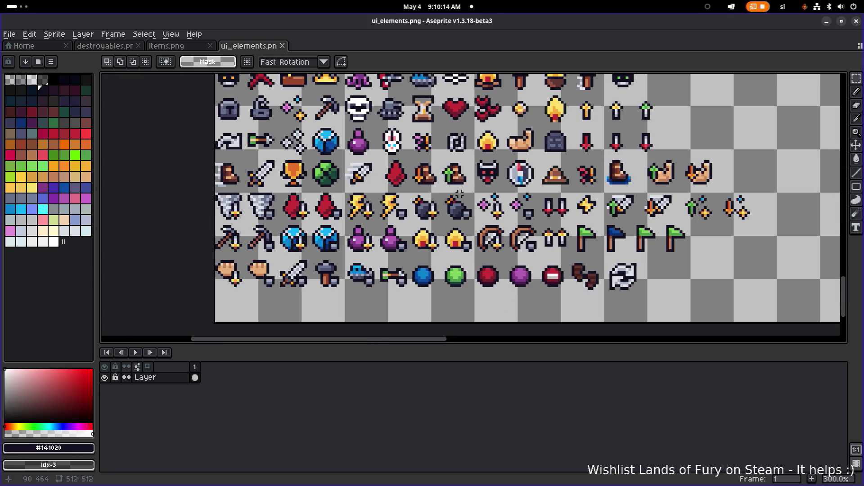
pyautogui.scroll(3, 459, 195)
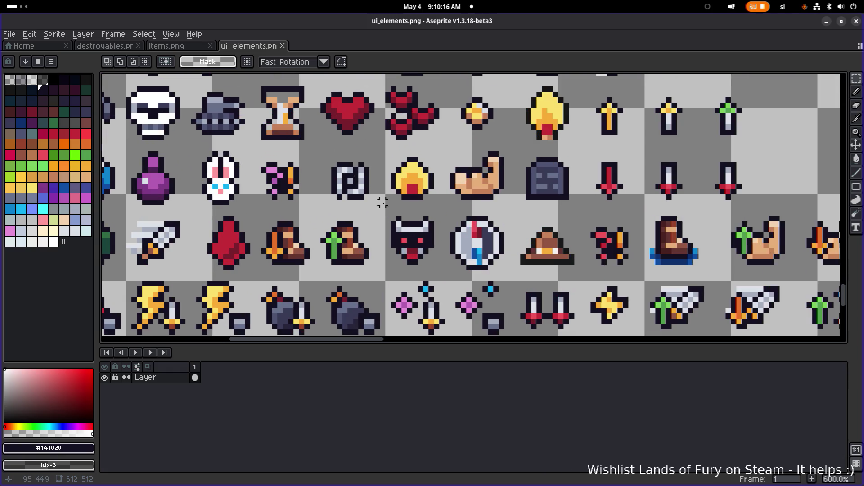
pyautogui.moveTo(382, 203); pyautogui.dragTo(439, 150)
# - Copy the flame icon to the end of the sheet's bottom row
pyautogui.scroll(-2, 439, 167)
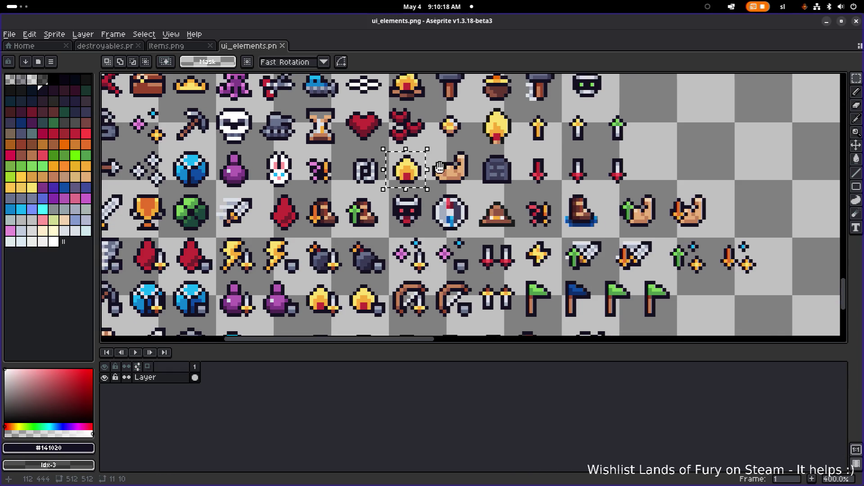
pyautogui.scroll(-1, 440, 168)
pyautogui.scroll(-1, 395, 189)
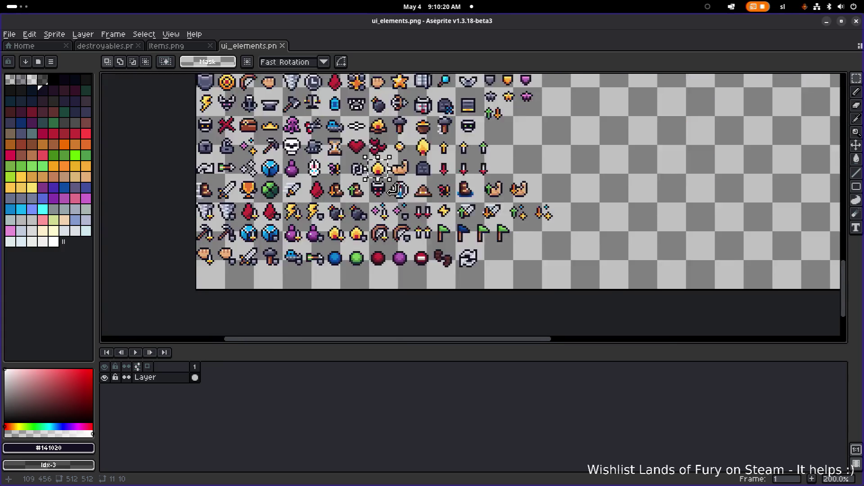
pyautogui.scroll(1, 394, 189)
pyautogui.moveTo(369, 160)
pyautogui.mouseDown()
pyautogui.moveTo(569, 286)
pyautogui.moveTo(516, 296)
pyautogui.mouseUp()
# - Drop the flame icon copy into the empty cell after the bottom row's last icon
pyautogui.scroll(2, 569, 285)
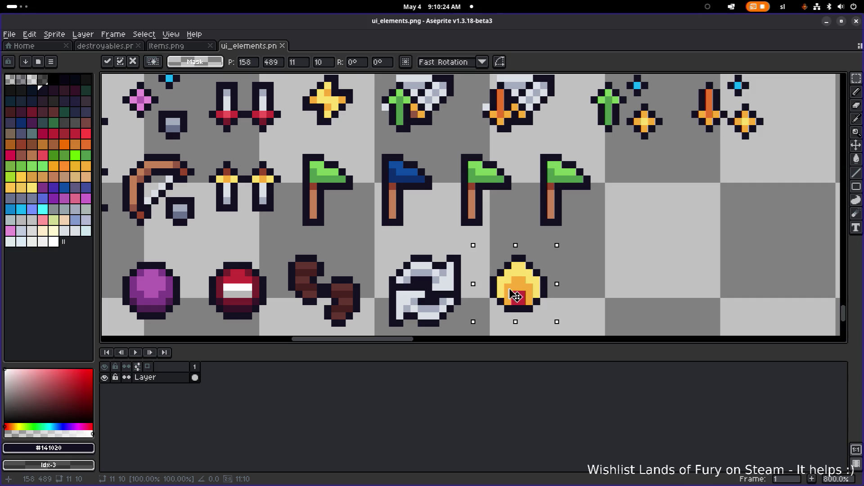
pyautogui.scroll(-2, 531, 270)
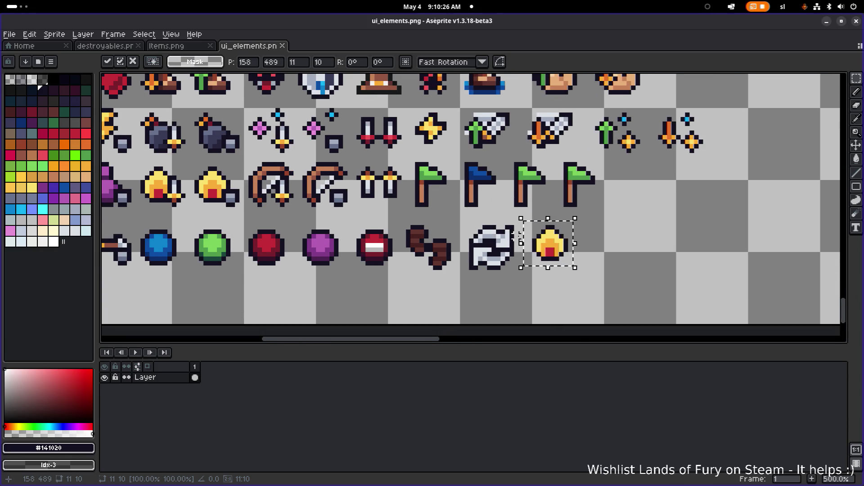
pyautogui.hotkey('ctrl', 'd')
pyautogui.scroll(5, 511, 227)
pyautogui.hscroll(-10, 512, 228)
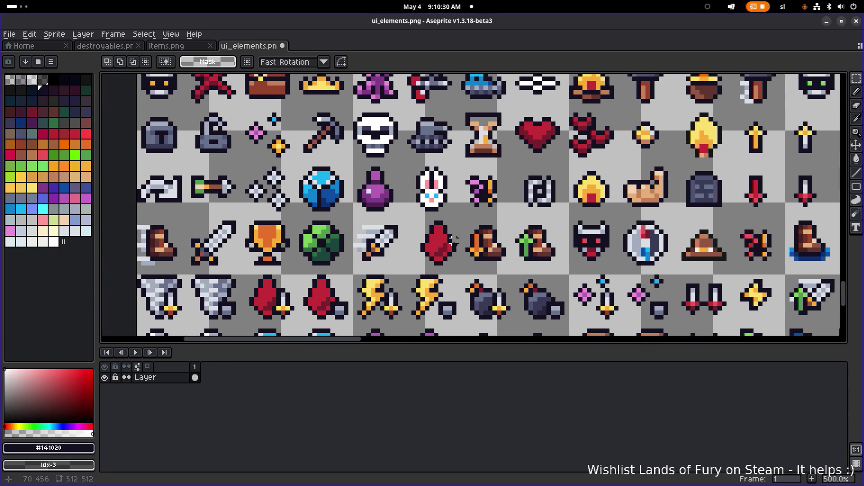
pyautogui.scroll(3, 329, 189)
pyautogui.hscroll(1, 329, 189)
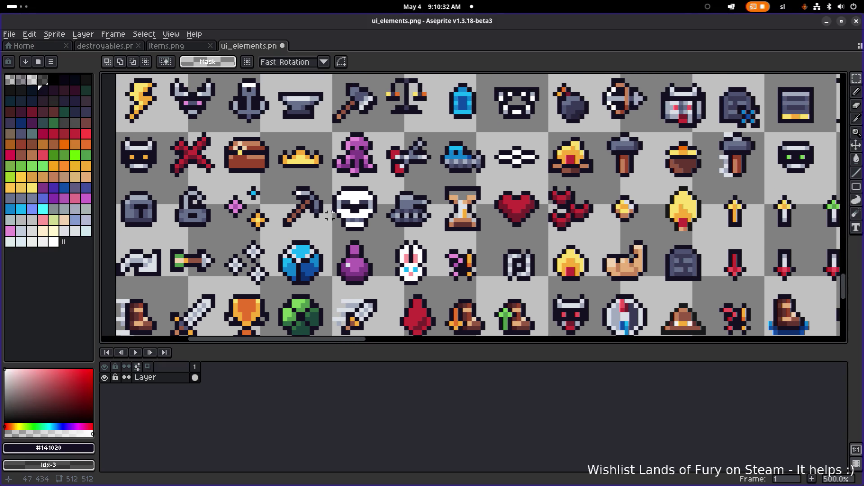
pyautogui.hscroll(1, 321, 208)
pyautogui.scroll(1, 318, 204)
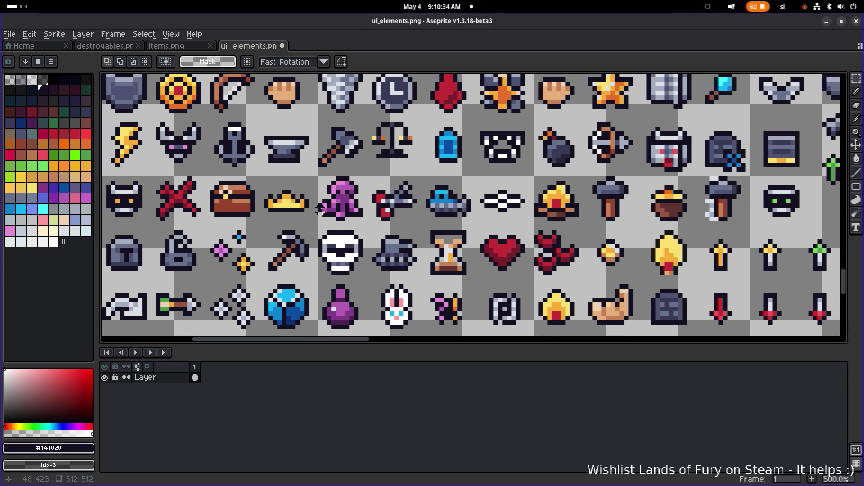
pyautogui.scroll(-1, 306, 200)
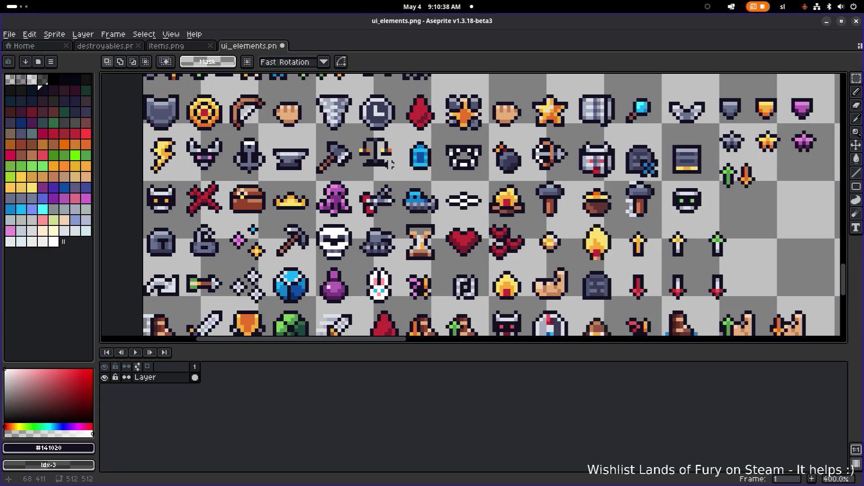
pyautogui.hscroll(5, 554, 125)
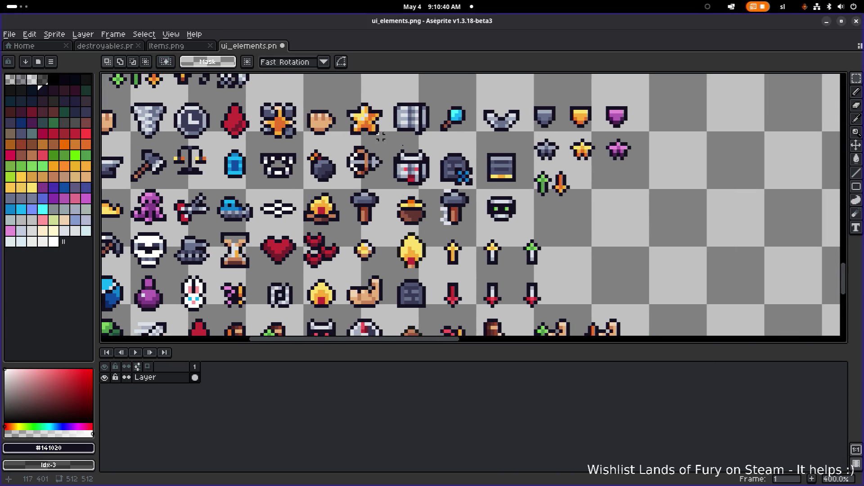
pyautogui.hscroll(2, 593, 182)
pyautogui.scroll(1, 437, 146)
pyautogui.scroll(1, 431, 139)
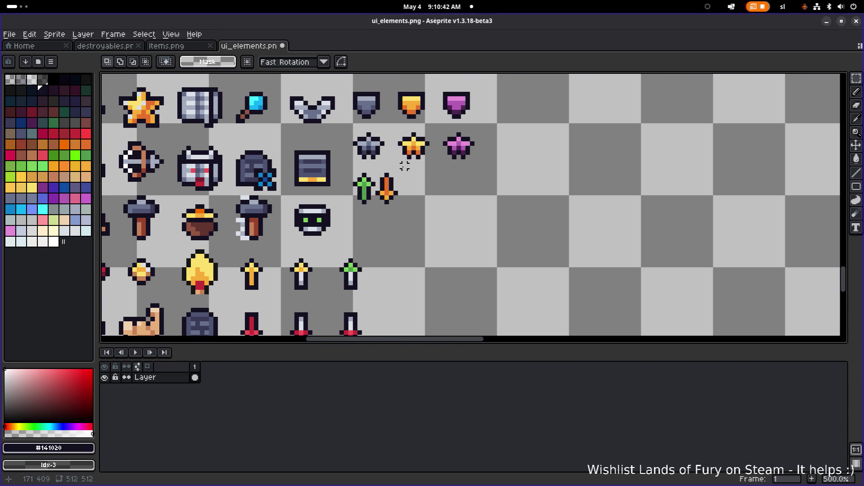
# - Select the orange star and move it down beside the sparkle icons
pyautogui.moveTo(393, 168)
pyautogui.mouseDown()
pyautogui.moveTo(431, 130)
pyautogui.moveTo(470, 261)
pyautogui.mouseUp()
pyautogui.scroll(-1, 431, 130)
pyautogui.scroll(-1, 431, 130)
pyautogui.scroll(-1, 471, 222)
pyautogui.scroll(-2, 470, 222)
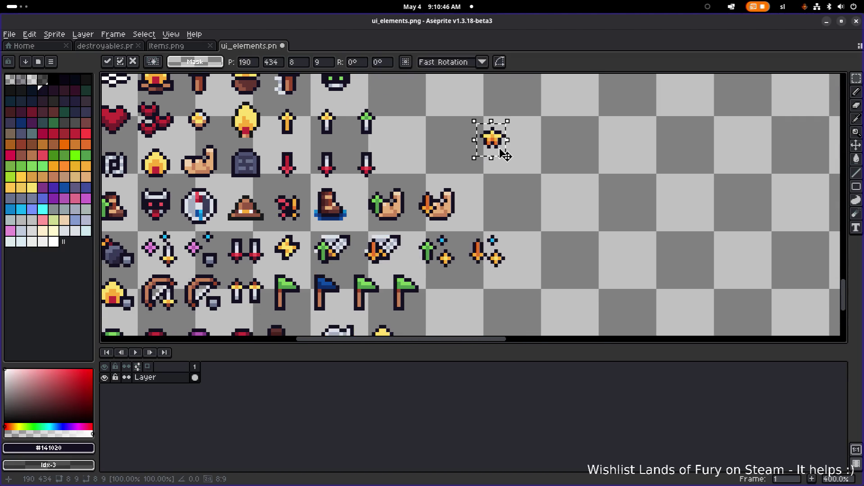
pyautogui.moveTo(479, 207); pyautogui.dragTo(437, 286)
pyautogui.scroll(-3, 436, 285)
pyautogui.moveTo(521, 178)
pyautogui.mouseDown()
pyautogui.moveTo(440, 247)
pyautogui.moveTo(447, 235)
pyautogui.moveTo(435, 260)
pyautogui.moveTo(609, 184)
pyautogui.mouseUp()
pyautogui.scroll(1, 505, 193)
pyautogui.scroll(-3, 609, 184)
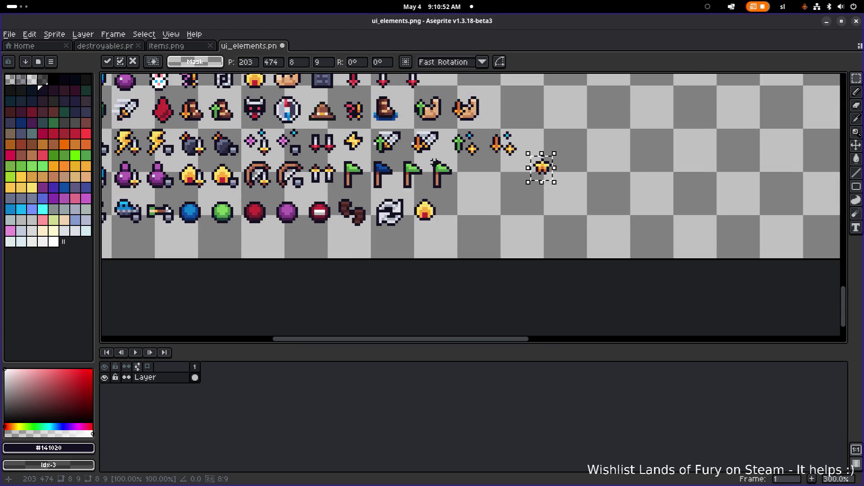
pyautogui.scroll(1, 543, 170)
pyautogui.moveTo(617, 237); pyautogui.dragTo(621, 236)
# - Pull the floating star off the sword and discard it, leaving the plain sword
pyautogui.moveTo(331, 194); pyautogui.dragTo(373, 229)
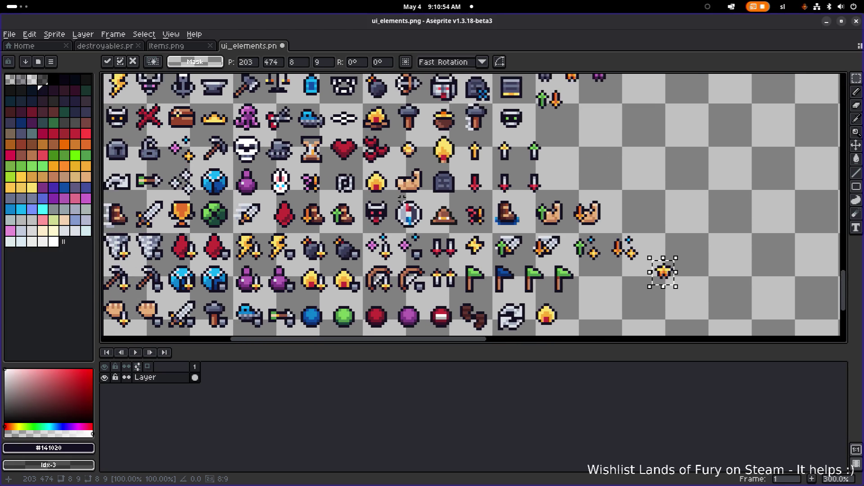
pyautogui.moveTo(278, 158)
pyautogui.mouseDown()
pyautogui.moveTo(429, 181)
pyautogui.moveTo(393, 232)
pyautogui.mouseUp()
pyautogui.scroll(-5, 787, 270)
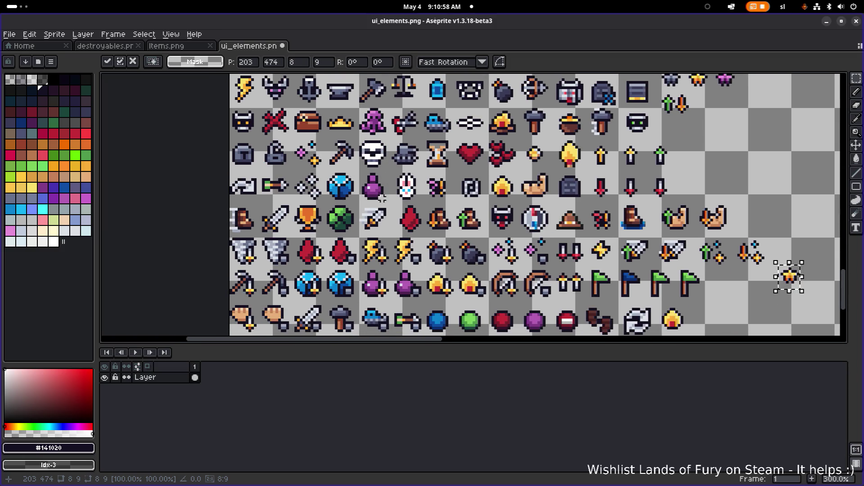
pyautogui.moveTo(270, 187)
pyautogui.mouseDown()
pyautogui.moveTo(303, 220)
pyautogui.moveTo(722, 310)
pyautogui.moveTo(518, 198)
pyautogui.mouseUp()
pyautogui.scroll(2, 535, 198)
pyautogui.moveTo(617, 168)
pyautogui.mouseDown()
pyautogui.moveTo(687, 108)
pyautogui.moveTo(609, 174)
pyautogui.moveTo(536, 203)
pyautogui.moveTo(546, 212)
pyautogui.mouseUp()
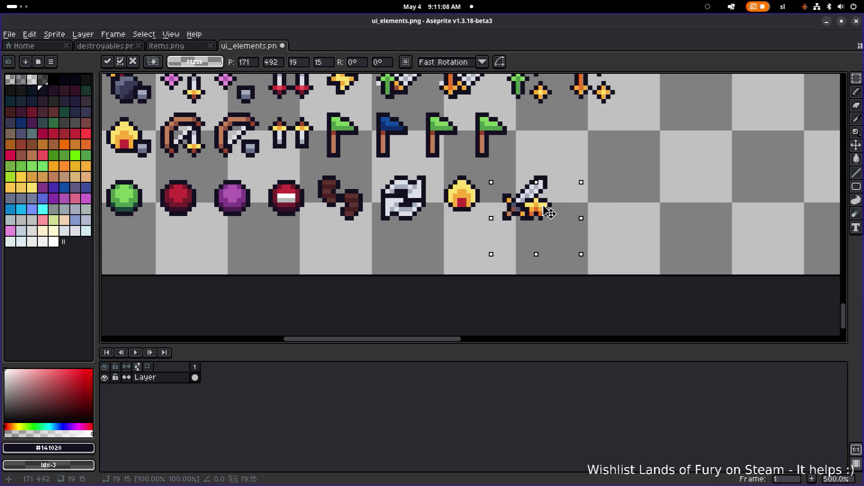
pyautogui.moveTo(548, 213); pyautogui.dragTo(678, 168)
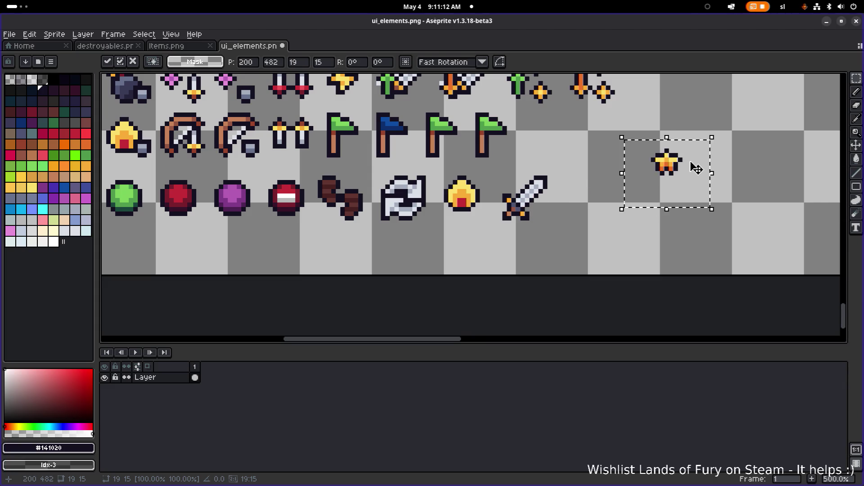
pyautogui.hscroll(3, 608, 231)
pyautogui.scroll(1, 608, 230)
pyautogui.hscroll(2, 608, 230)
pyautogui.scroll(1, 608, 230)
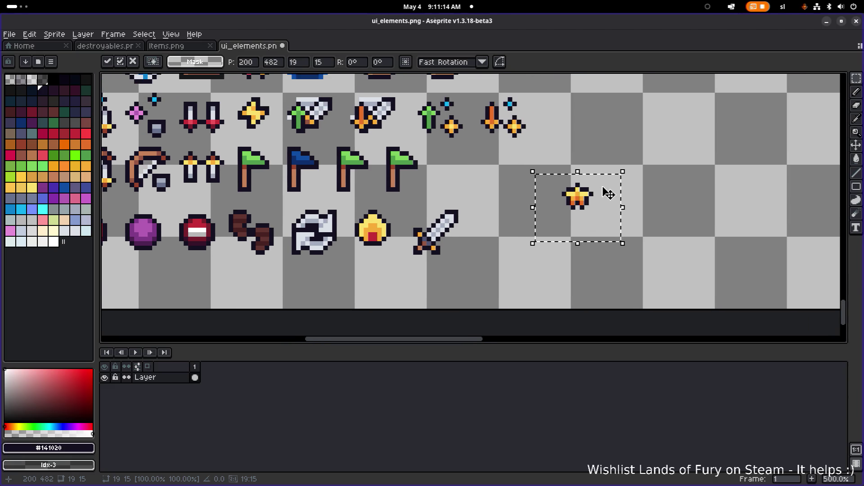
pyautogui.press('Escape')
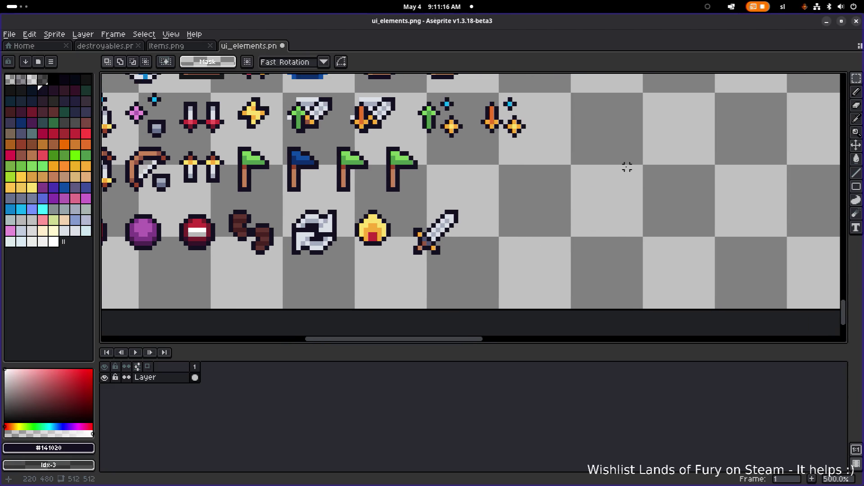
pyautogui.scroll(-2, 622, 167)
pyautogui.moveTo(613, 168); pyautogui.dragTo(567, 229)
pyautogui.scroll(3, 567, 229)
pyautogui.hscroll(3, 567, 229)
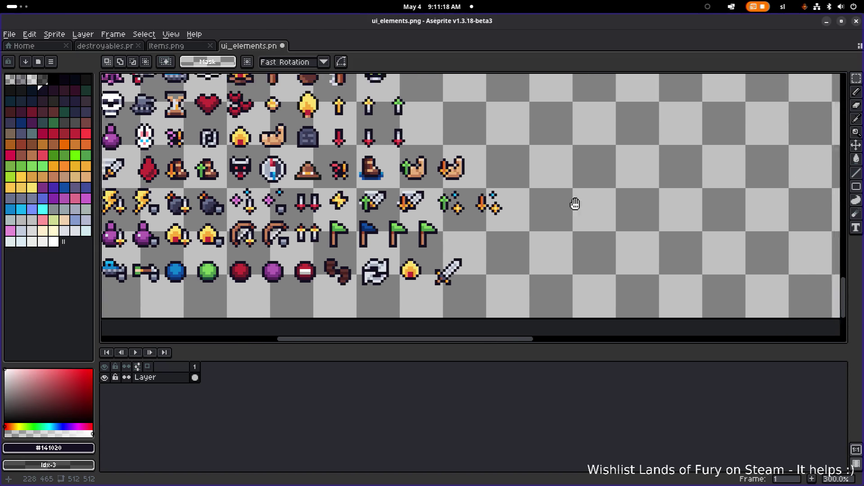
pyautogui.scroll(-1, 558, 195)
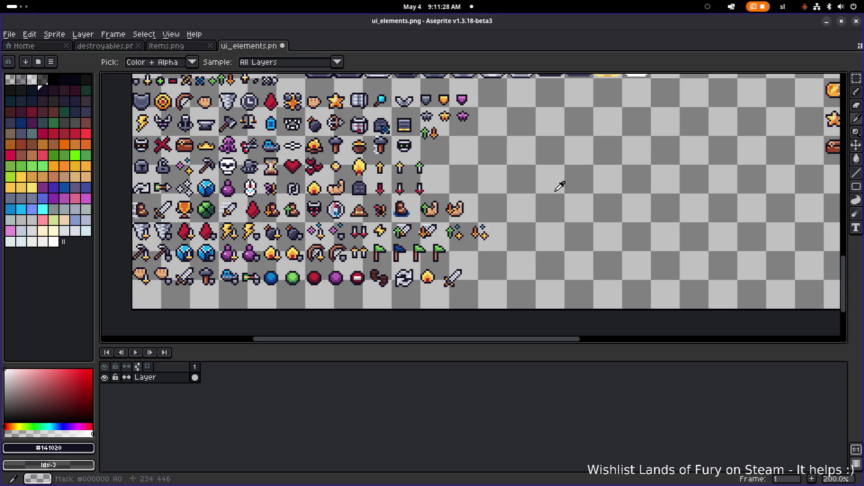
pyautogui.hotkey('alt', 'Tab')
pyautogui.hotkey('alt', 'Tab')
pyautogui.hotkey('alt', 'Tab')
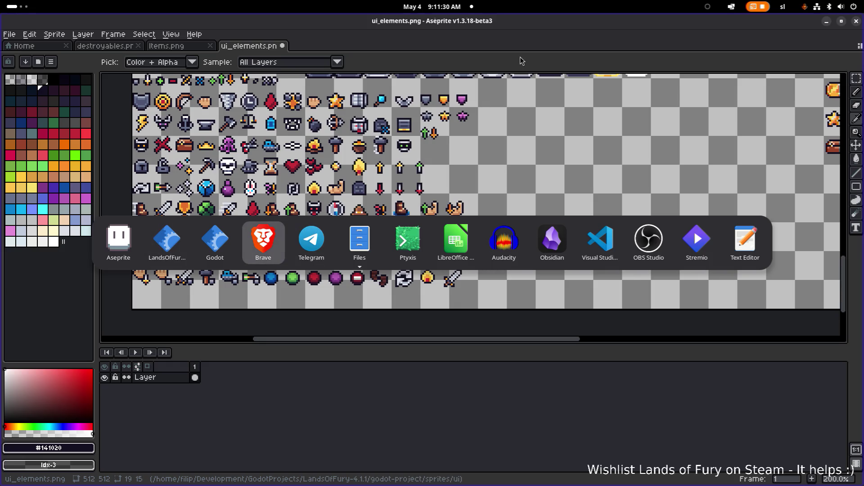
pyautogui.press('Escape')
pyautogui.moveTo(585, 115); pyautogui.dragTo(348, 189)
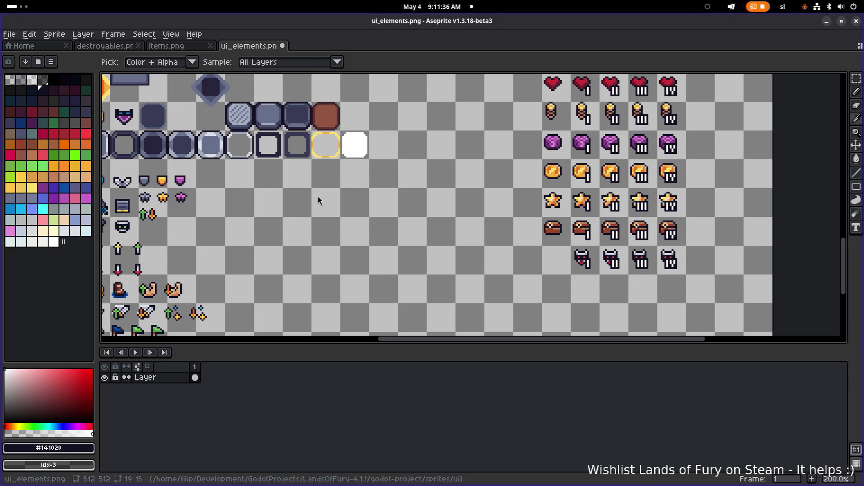
pyautogui.hotkey('alt', 'Tab')
# - Switch from Godot to the running Lands of Fury game showing the Wooden Bow inventory
pyautogui.click(225, 247)
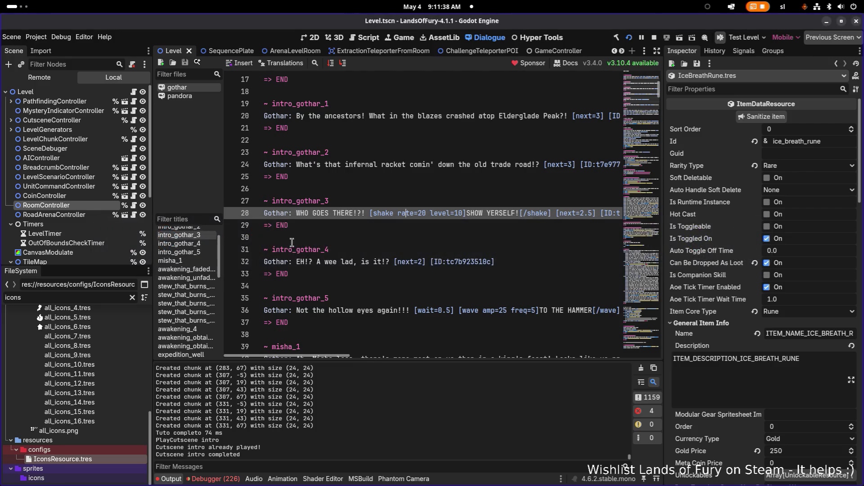
pyautogui.hotkey('alt', 'Tab')
pyautogui.click(204, 250)
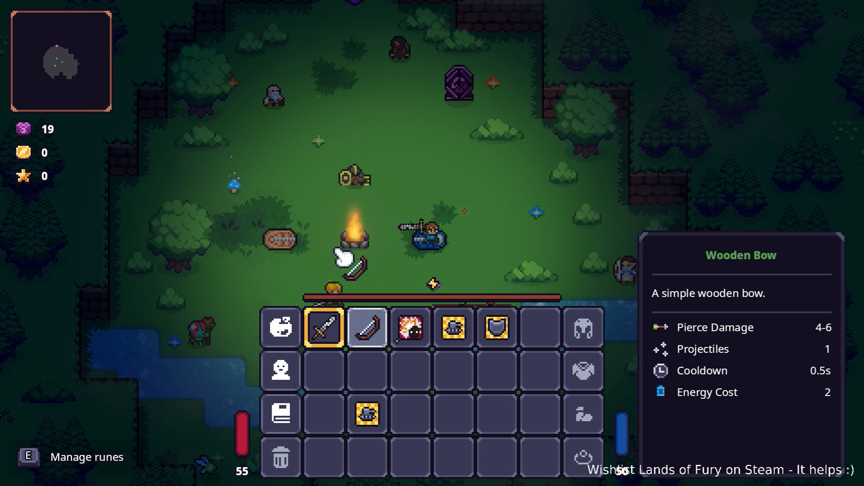
# - Close the inventory, walk the hero around the campfire clearing, then reopen the inventory
pyautogui.press('Escape')
pyautogui.press('a')
pyautogui.press('s')
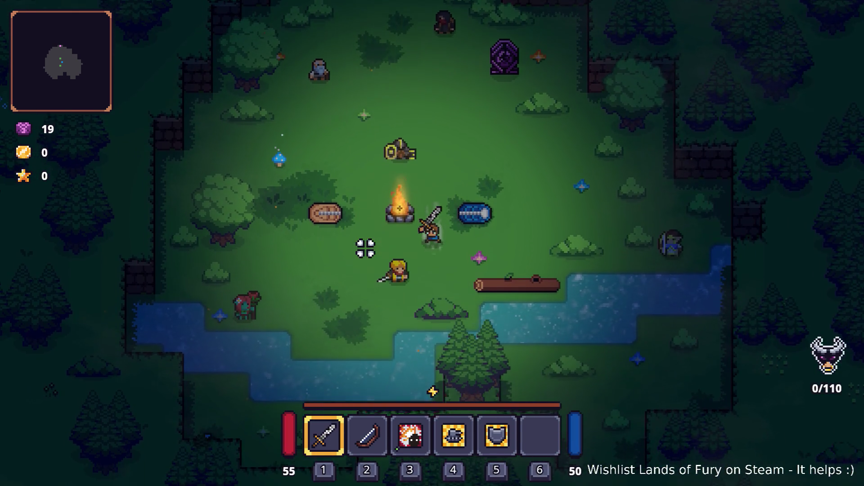
pyautogui.press('a')
pyautogui.press('a')
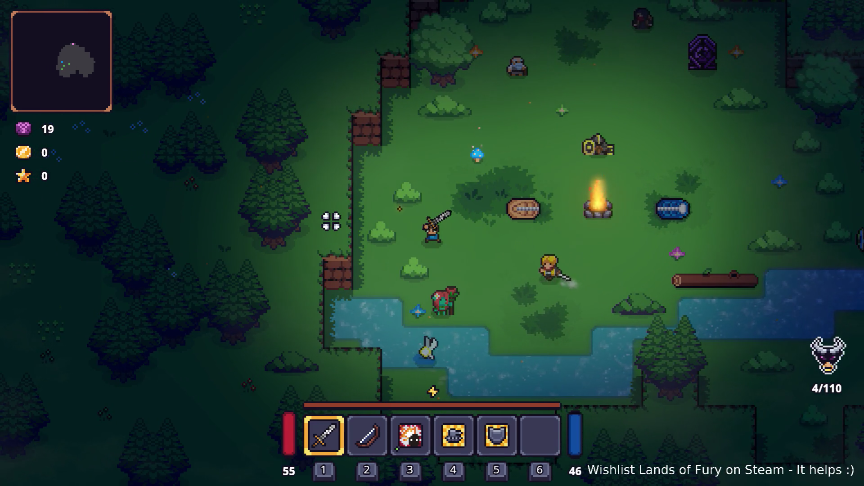
pyautogui.press('d')
pyautogui.press('d')
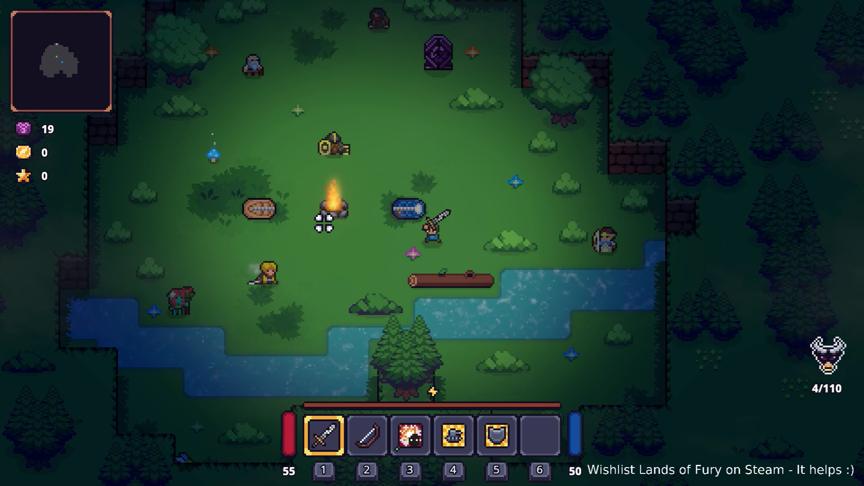
pyautogui.press('w')
pyautogui.press('w')
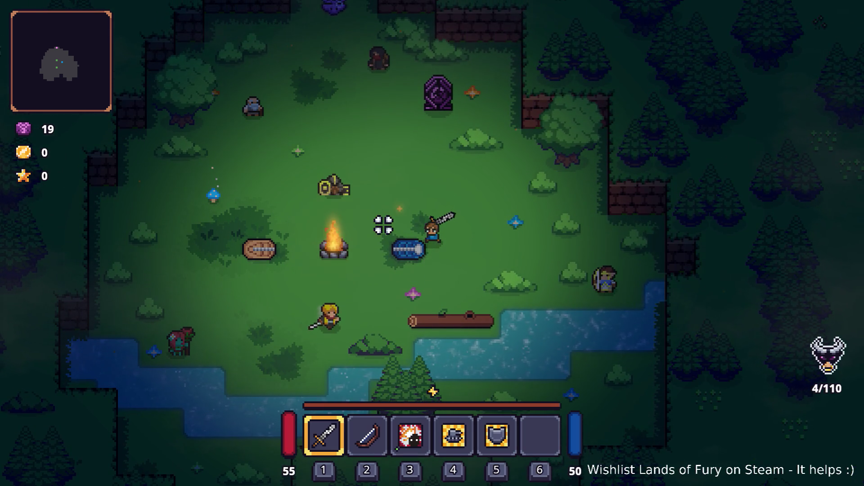
pyautogui.press('Tab')
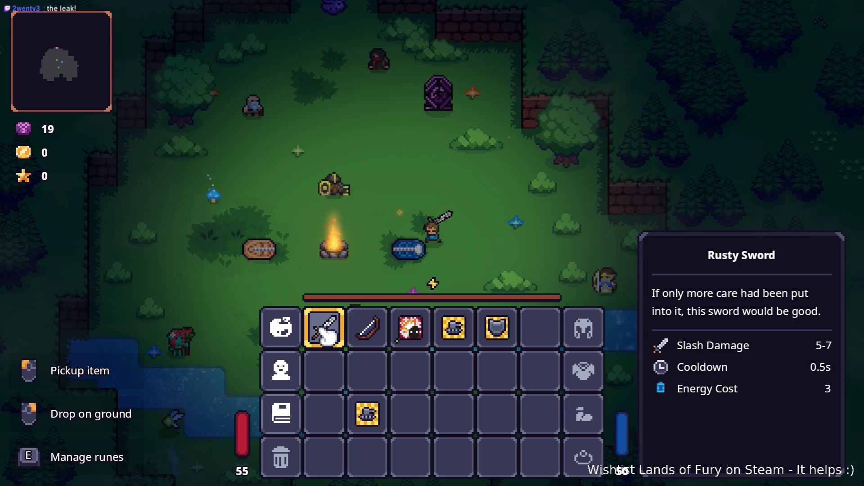
# - Switch from the game back to the Godot editor
pyautogui.hotkey('alt', 'Tab')
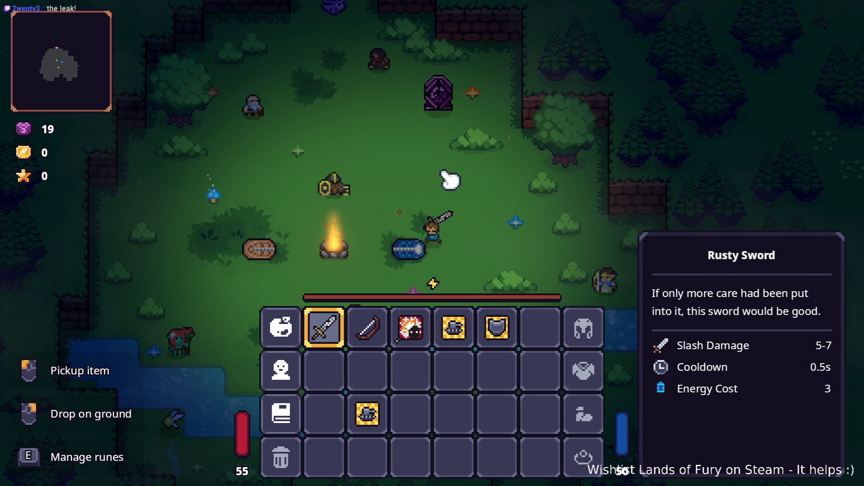
pyautogui.hotkey('alt', 'Tab')
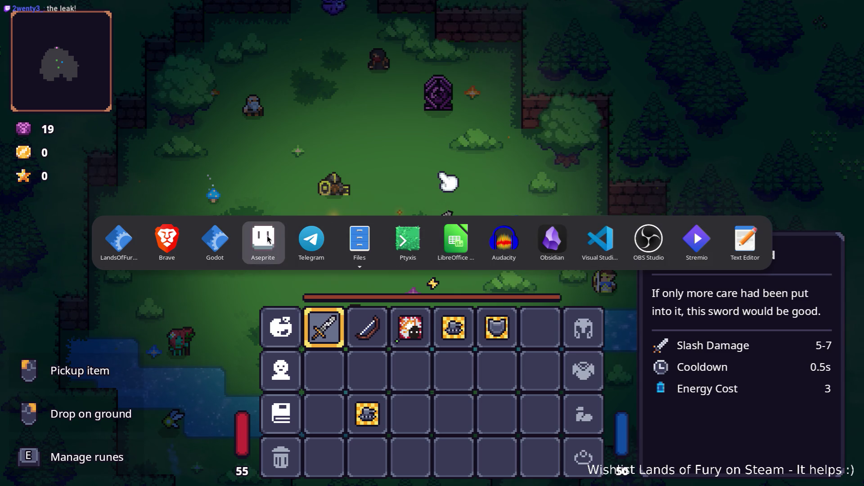
pyautogui.hotkey('alt', 'shift', 'Tab')
pyautogui.hotkey('alt', 'shift', 'Tab')
pyautogui.hotkey('alt', 'shift', 'Tab')
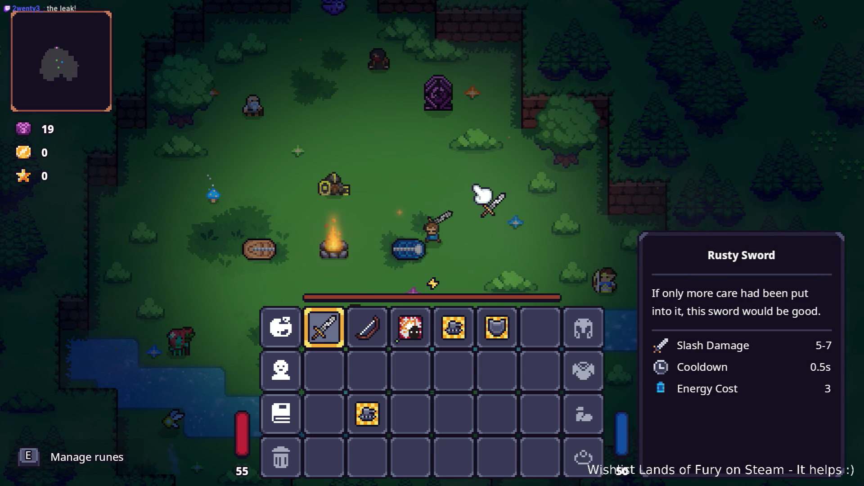
pyautogui.hotkey('alt', 'Tab')
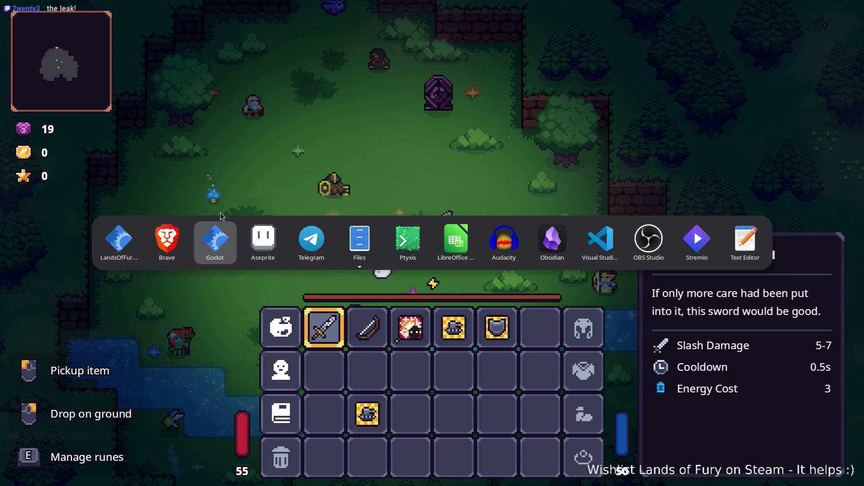
pyautogui.click(225, 248)
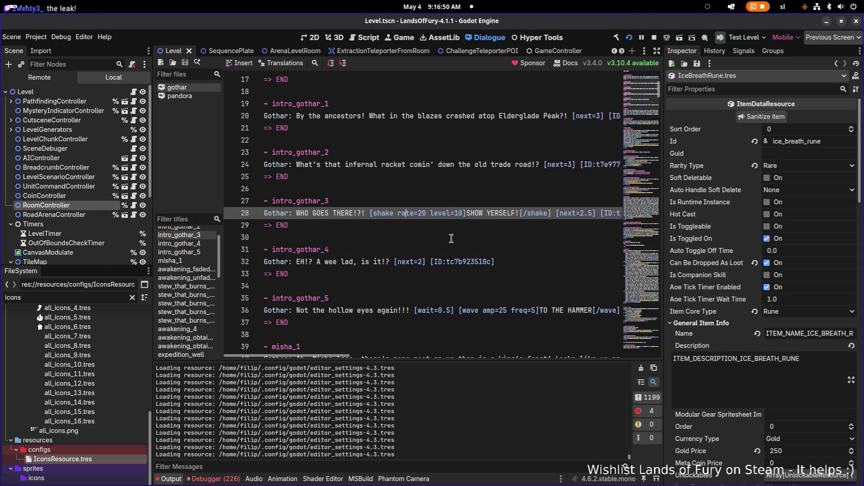
# - Return to the LandsOfFury Godot editor and switch it to the 2D scene view
pyautogui.click(451, 281)
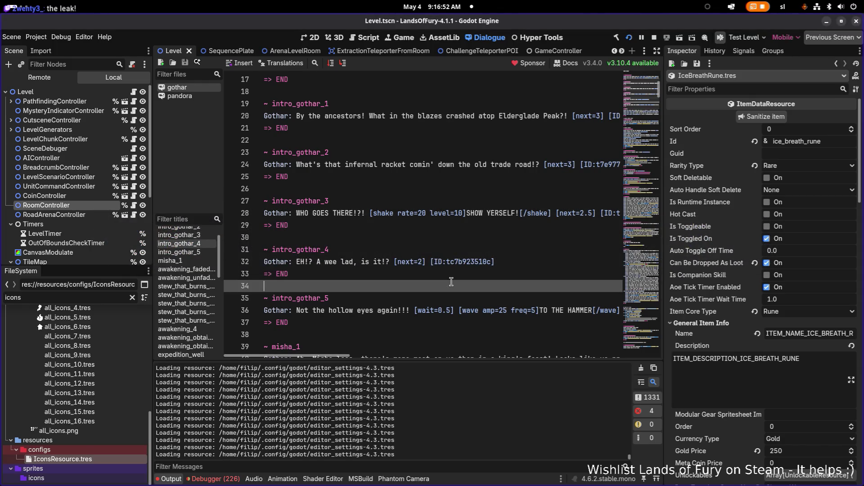
pyautogui.hotkey('alt', 'Tab')
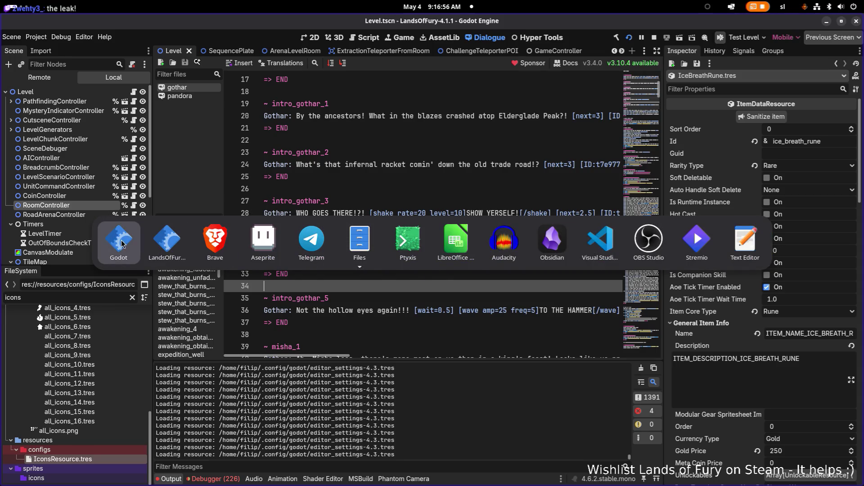
pyautogui.click(163, 244)
pyautogui.click(305, 37)
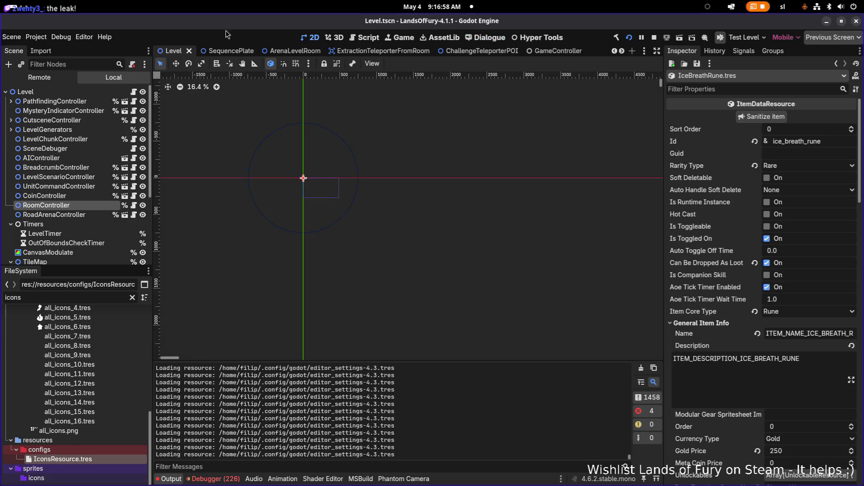
# - Find and open the TextPair scene through Quick Open Scene
pyautogui.hotkey('ctrl', 'shift', 'p')
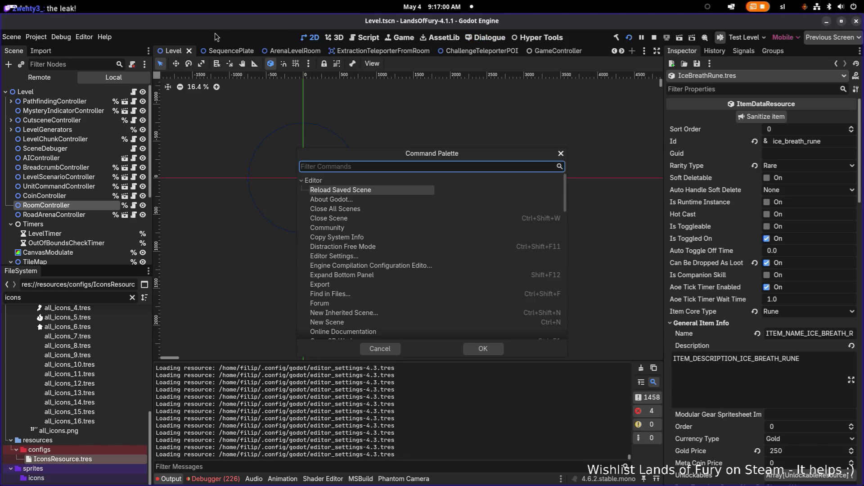
pyautogui.press('Escape')
pyautogui.hotkey('ctrl', 'shift', 'p')
pyautogui.press('Escape')
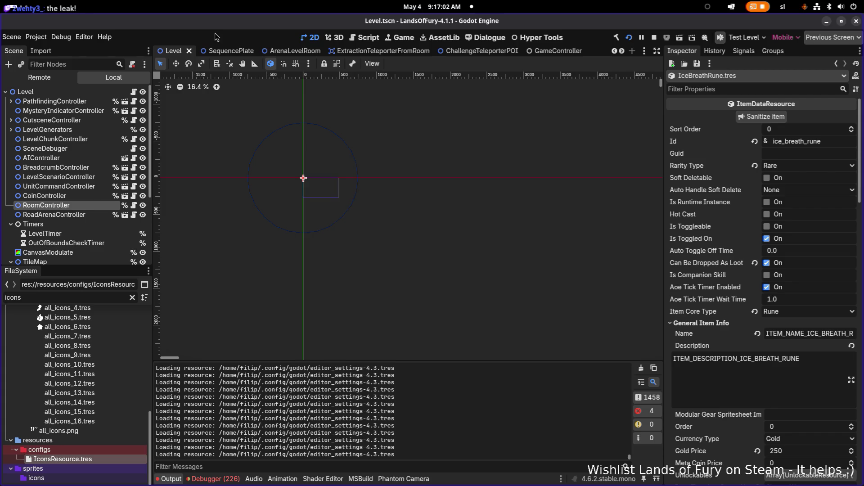
pyautogui.hotkey('ctrl', 'shift', 'o')
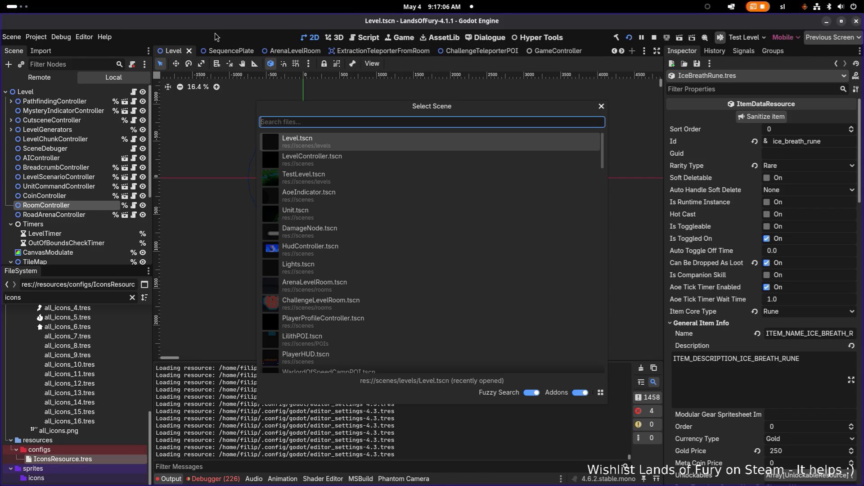
pyautogui.write('textpair')
pyautogui.press('Return')
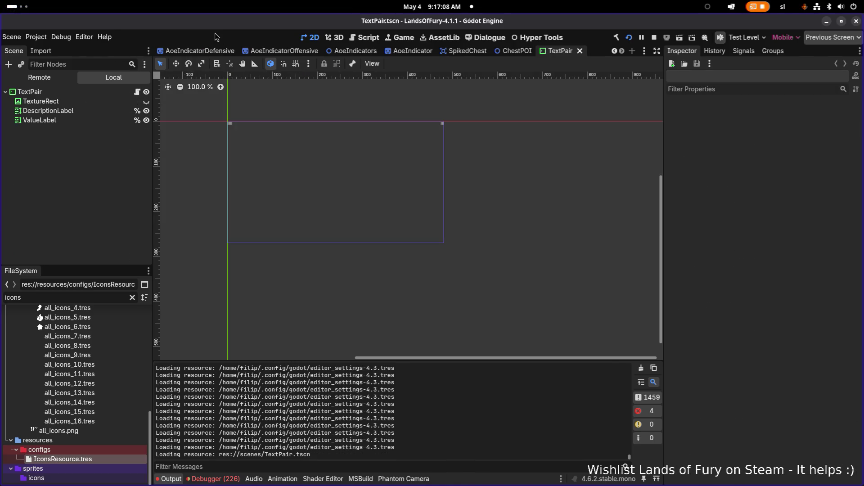
# - Inspect the TextPair nodes: TextureRect, DescriptionLabel and ValueLabel
pyautogui.scroll(8, 232, 128)
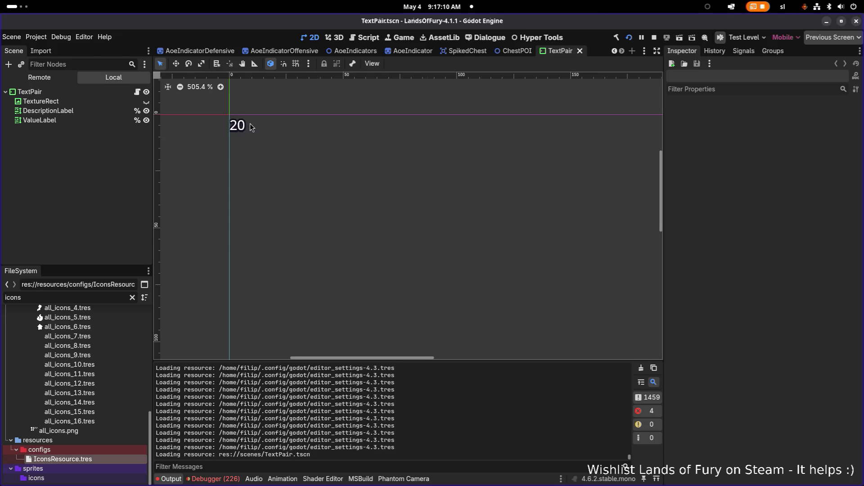
pyautogui.scroll(-4, 238, 134)
pyautogui.click(90, 102)
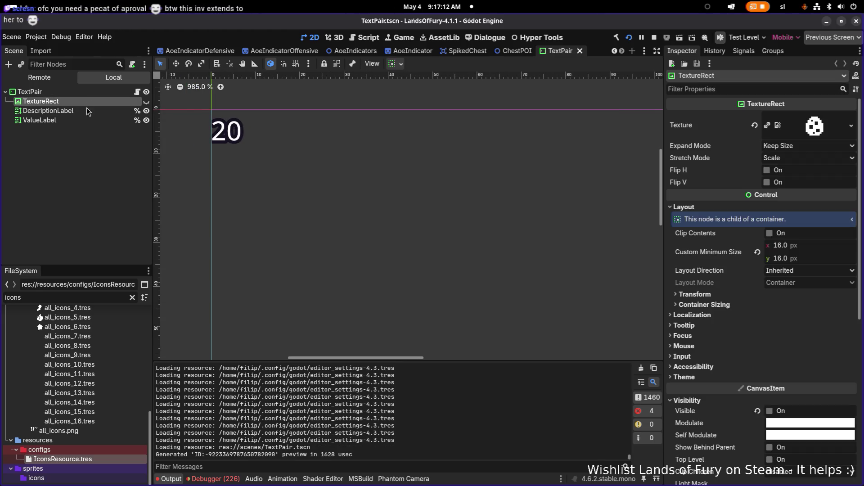
pyautogui.click(86, 113)
pyautogui.scroll(-3, 288, 139)
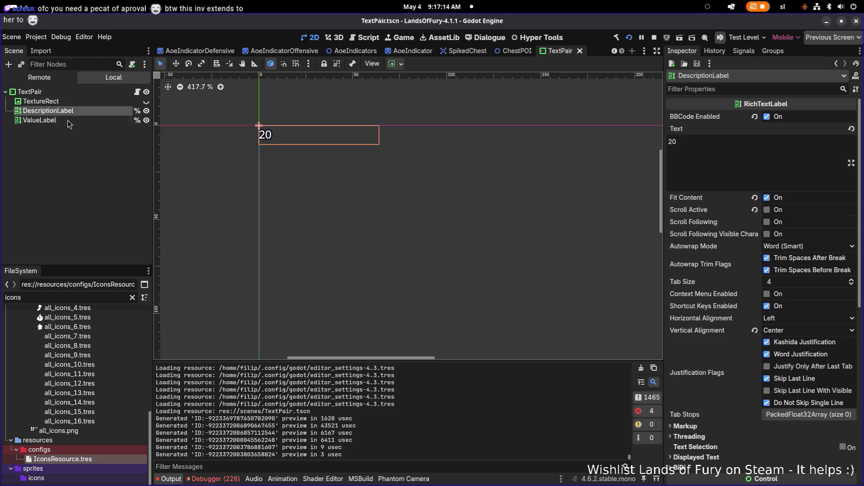
pyautogui.click(100, 122)
pyautogui.click(100, 111)
pyautogui.click(146, 102)
pyautogui.click(146, 101)
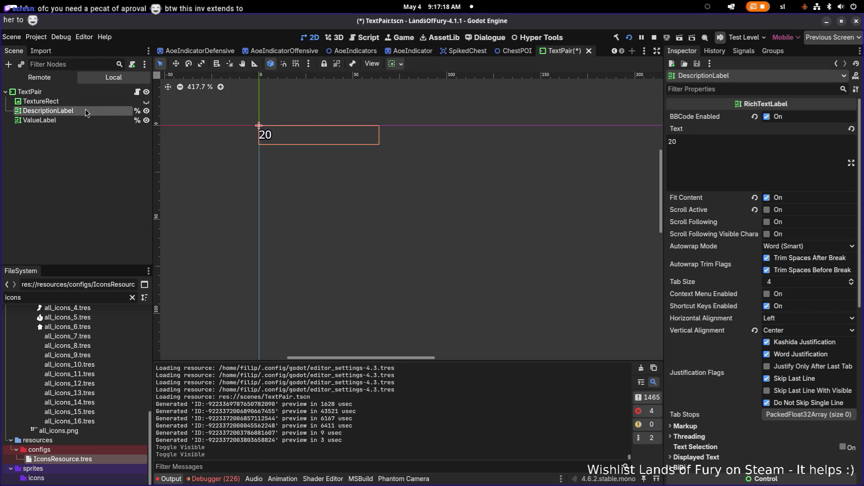
# - Change DescriptionLabel's text from '20' to 'Melee Power [P]'
pyautogui.click(726, 158)
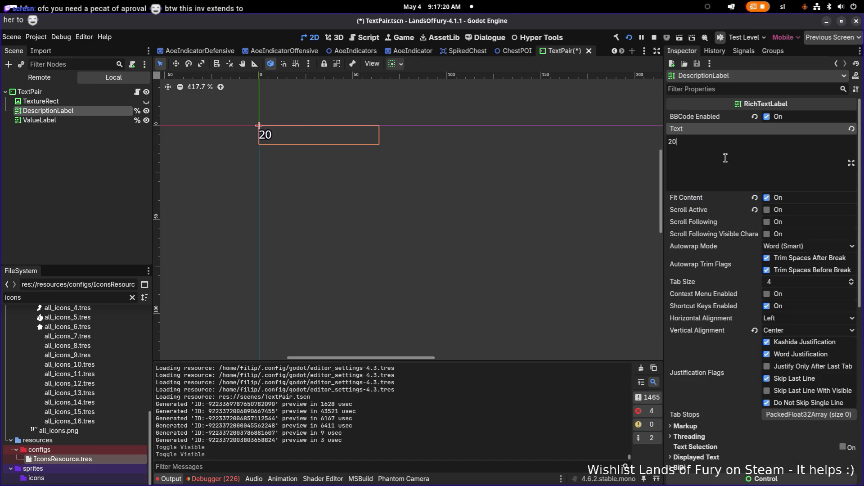
pyautogui.hotkey('ctrl', 'a')
pyautogui.write('Mel')
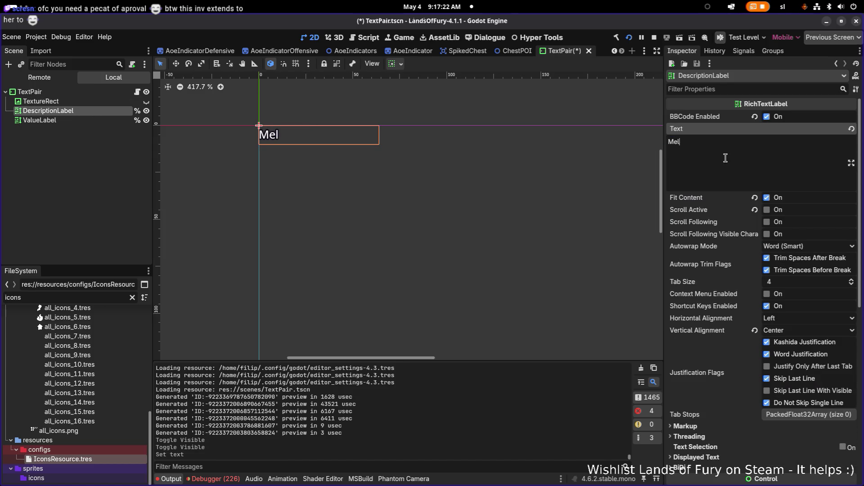
pyautogui.write('ee Power ')
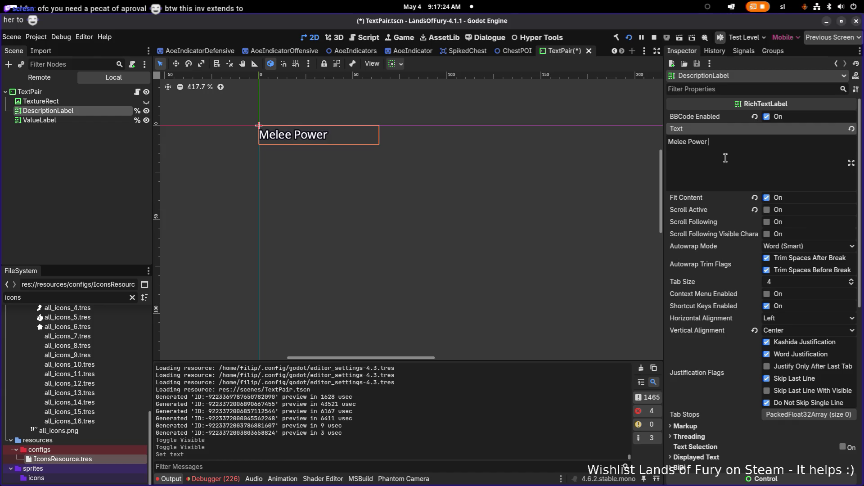
pyautogui.write('[P]')
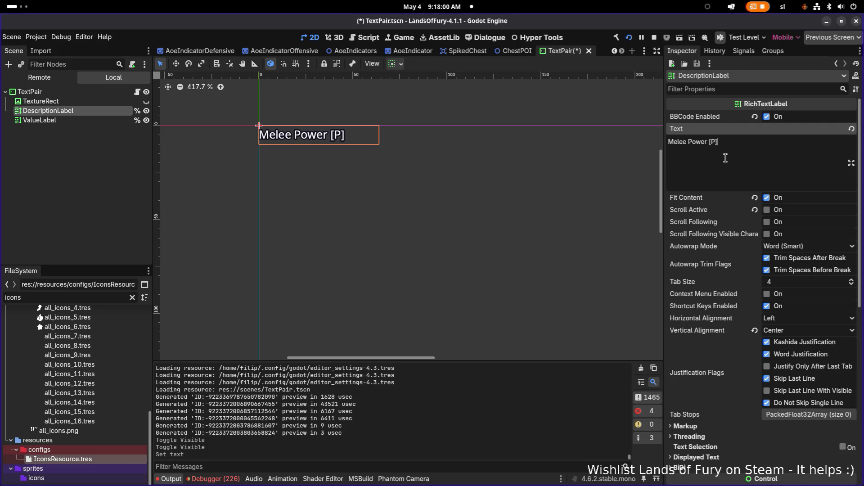
# - Close the TextPair scene without saving and switch over to Aseprite
pyautogui.click(589, 51)
pyautogui.click(377, 285)
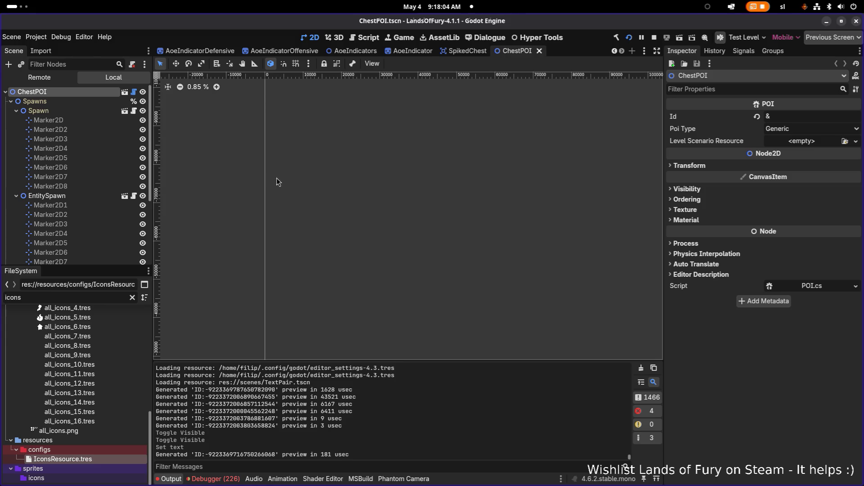
pyautogui.hotkey('ctrl', 'shift', 'o')
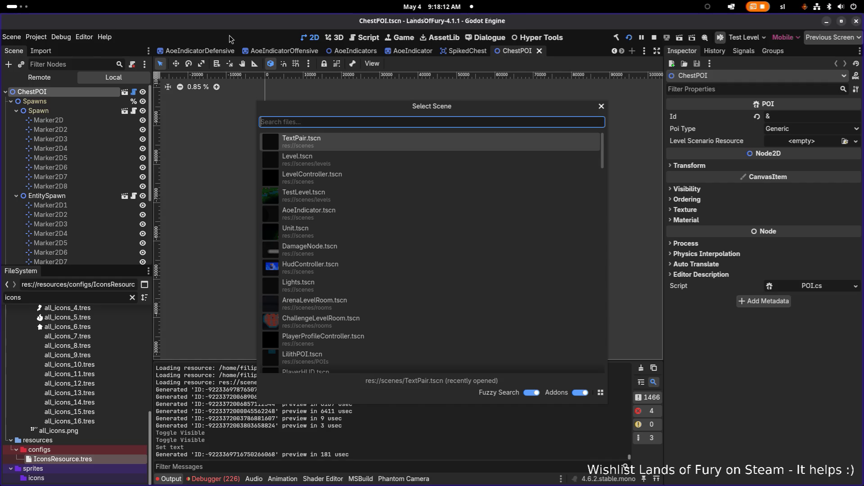
pyautogui.hotkey('alt', 'Tab')
pyautogui.hotkey('alt', 'Tab')
pyautogui.hotkey('alt', 'Tab')
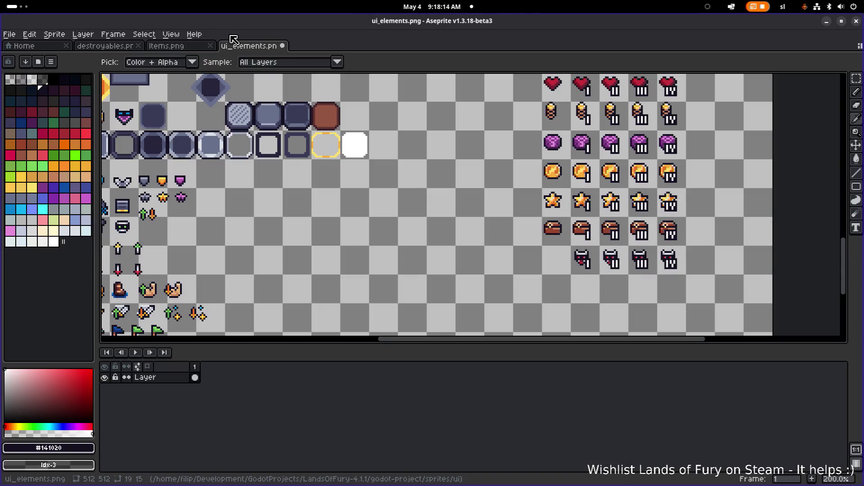
# - Switch to the Rectangular Marquee and pan across ui_elements.png's icon rows to find the red drops
pyautogui.press('m')
pyautogui.scroll(-2, 206, 208)
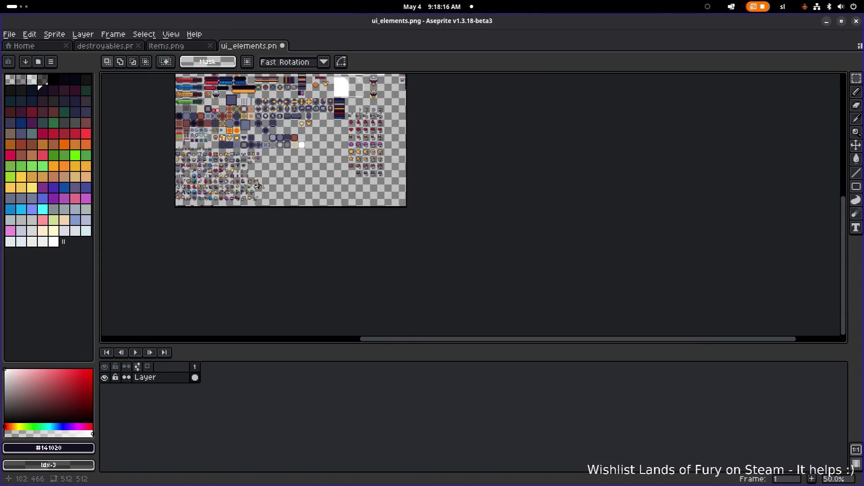
pyautogui.scroll(2, 206, 208)
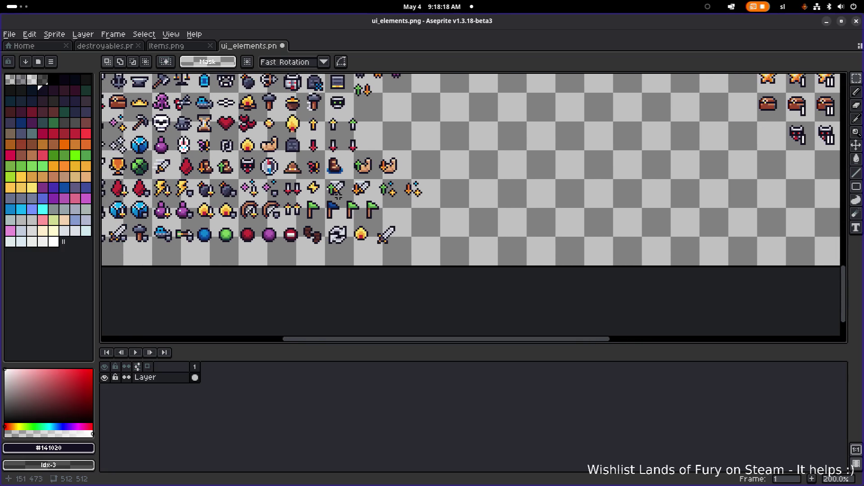
pyautogui.scroll(-1, 302, 210)
pyautogui.scroll(1, 302, 210)
pyautogui.scroll(1, 382, 221)
pyautogui.scroll(2, 382, 221)
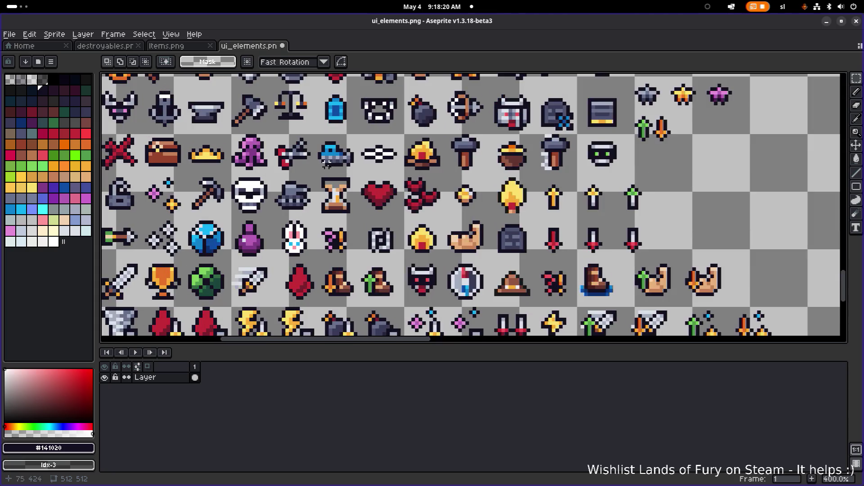
pyautogui.scroll(-1, 382, 221)
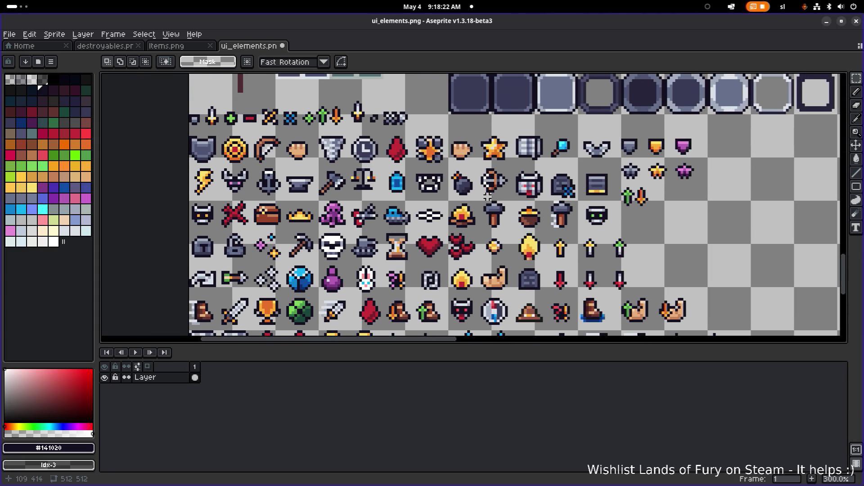
pyautogui.hscroll(2, 475, 206)
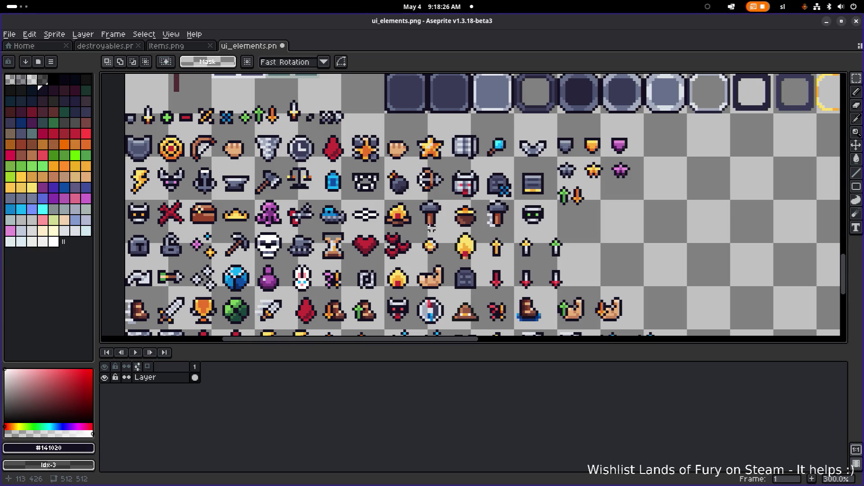
pyautogui.moveTo(420, 234); pyautogui.dragTo(456, 200)
pyautogui.scroll(-3, 504, 252)
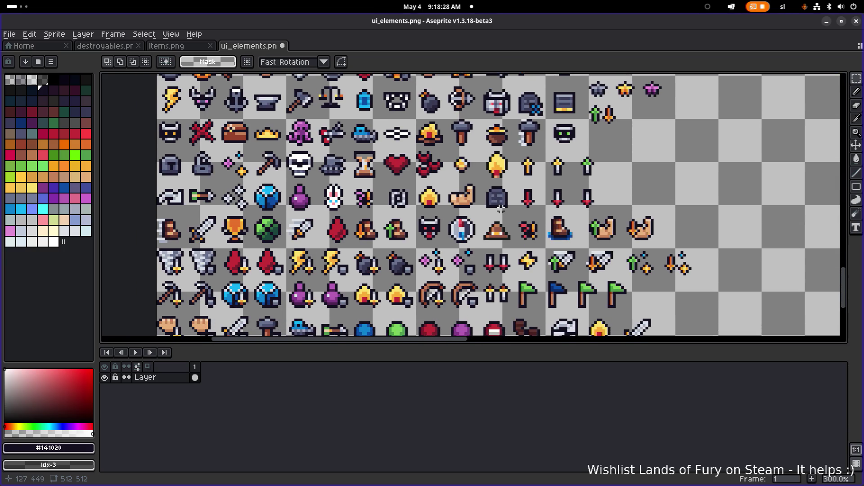
pyautogui.hscroll(2, 470, 212)
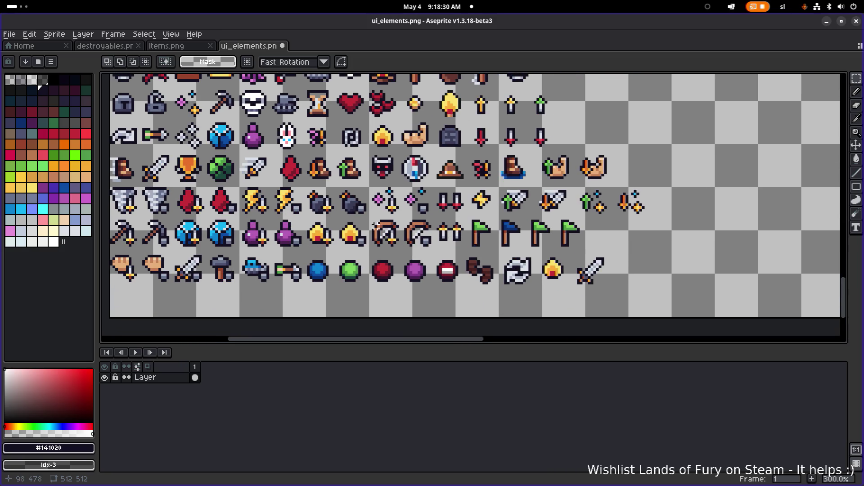
pyautogui.moveTo(375, 225); pyautogui.dragTo(447, 234)
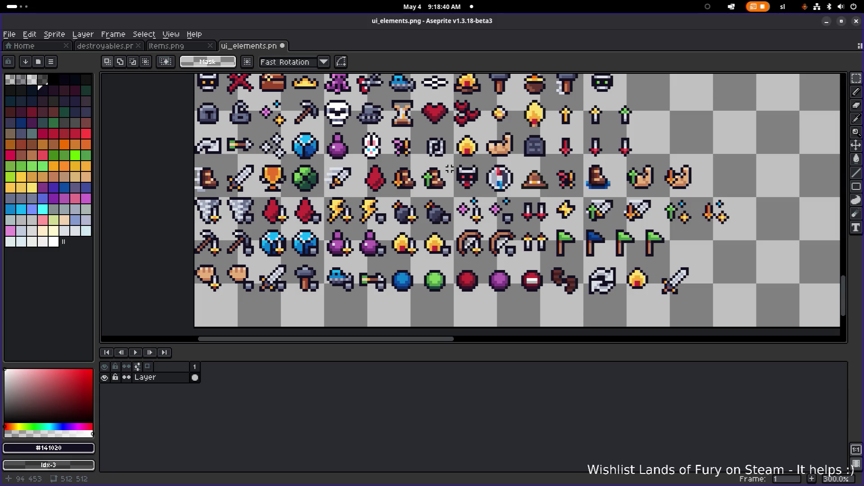
pyautogui.scroll(4, 385, 219)
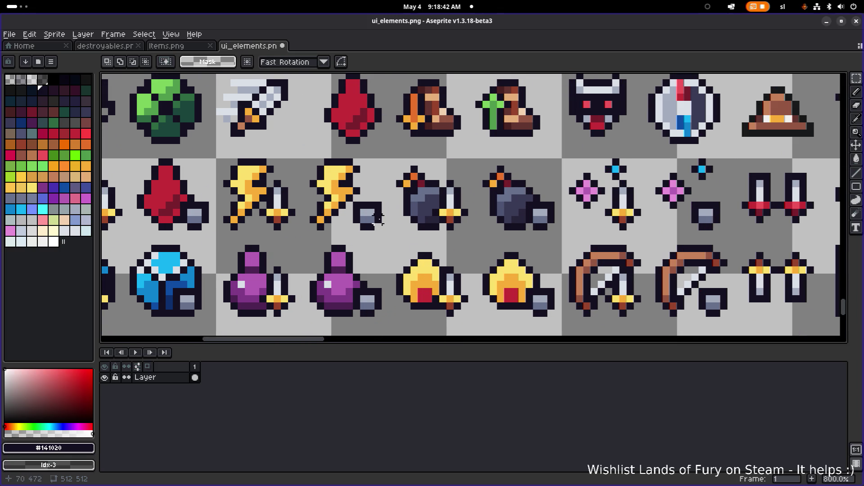
pyautogui.scroll(-3, 379, 218)
pyautogui.scroll(-1, 366, 214)
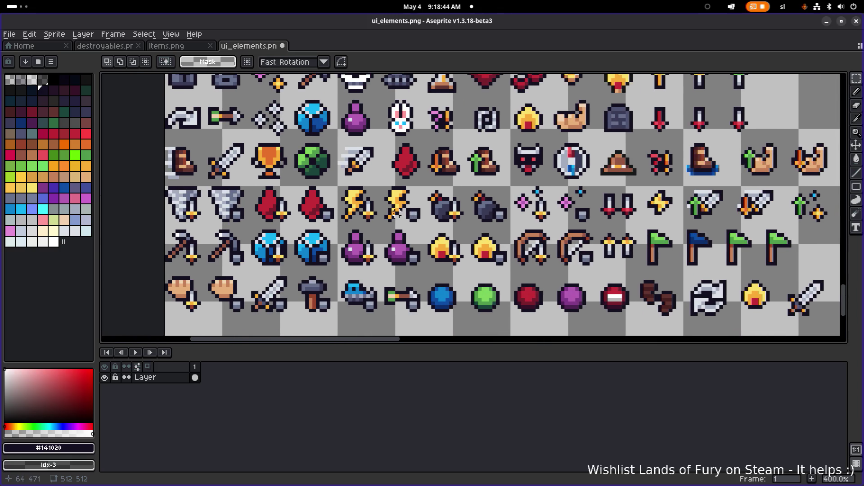
pyautogui.scroll(-1, 386, 189)
pyautogui.scroll(4, 386, 188)
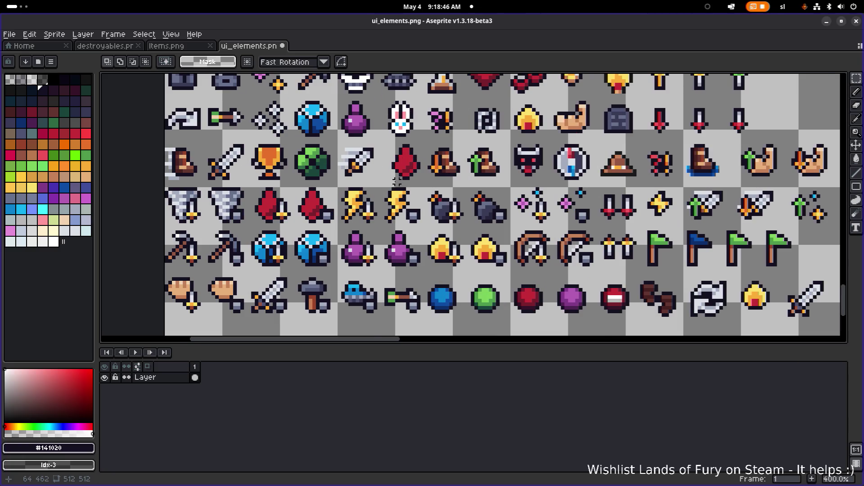
# - Copy the red drop icon into the empty cell right of the sword in the bottom row
pyautogui.moveTo(397, 173)
pyautogui.mouseDown()
pyautogui.moveTo(360, 176)
pyautogui.moveTo(401, 131)
pyautogui.mouseUp()
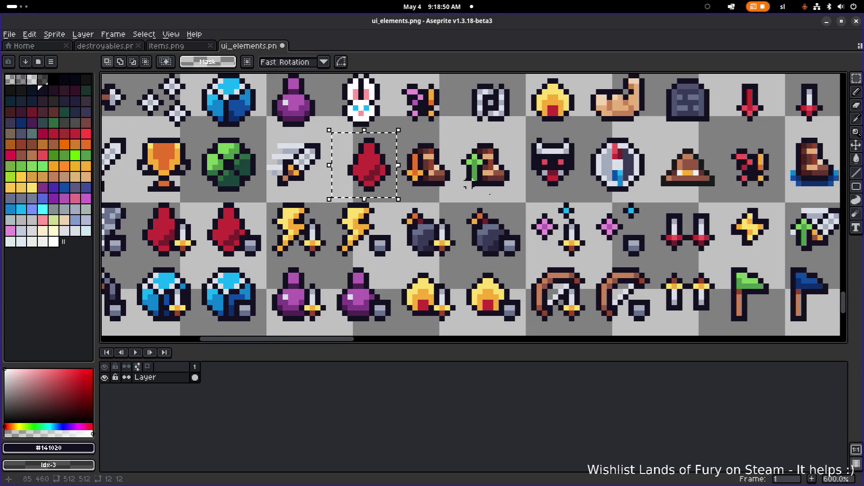
pyautogui.scroll(-1, 451, 185)
pyautogui.moveTo(451, 185); pyautogui.dragTo(323, 158)
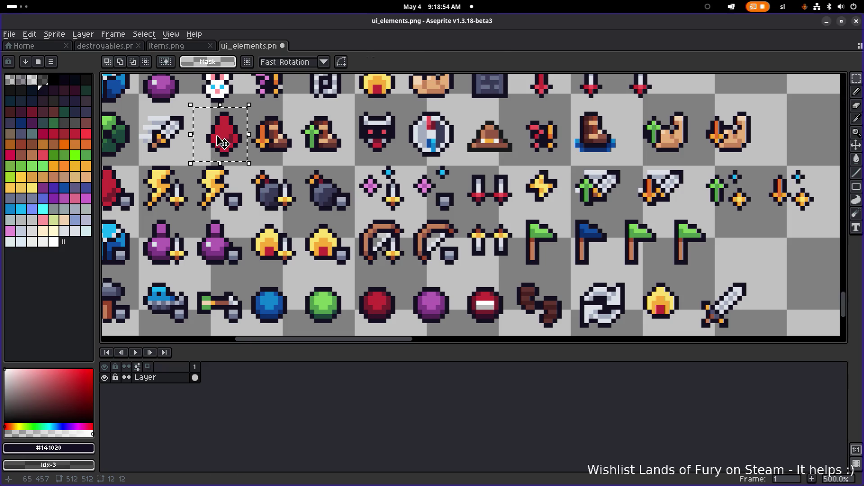
pyautogui.moveTo(222, 135)
pyautogui.keyDown('ctrl'); pyautogui.mouseDown()
pyautogui.moveTo(743, 286)
pyautogui.moveTo(685, 251)
pyautogui.mouseUp(); pyautogui.keyUp('ctrl')
pyautogui.scroll(1, 685, 251)
pyautogui.moveTo(520, 222); pyautogui.dragTo(592, 257)
pyautogui.click(700, 225)
pyautogui.scroll(1, 621, 243)
pyautogui.scroll(-1, 484, 212)
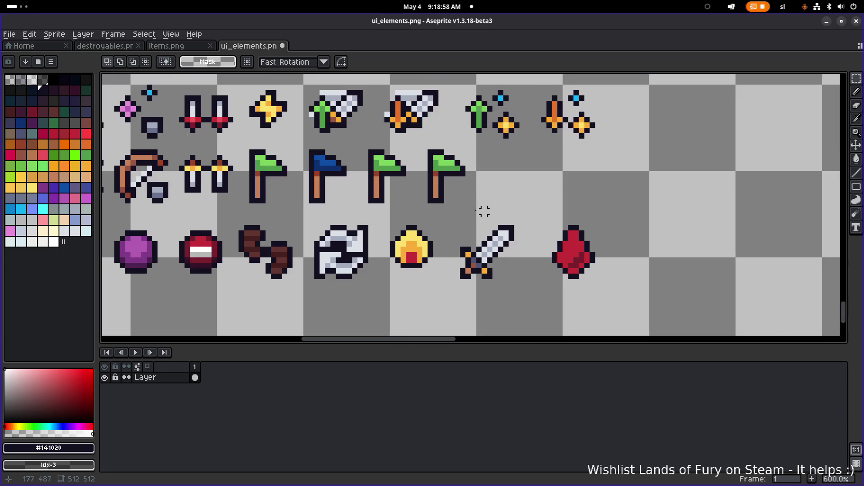
pyautogui.scroll(-3, 489, 280)
pyautogui.moveTo(490, 280); pyautogui.dragTo(620, 351)
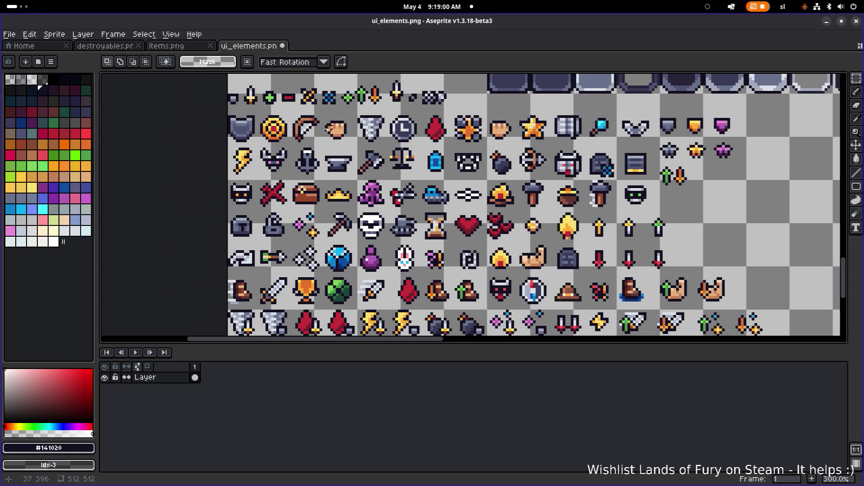
# - Select the small green plus sprite at the sheet's top-left and pull off a copy
pyautogui.scroll(2, 320, 107)
pyautogui.moveTo(319, 107); pyautogui.dragTo(307, 171)
pyautogui.scroll(1, 290, 168)
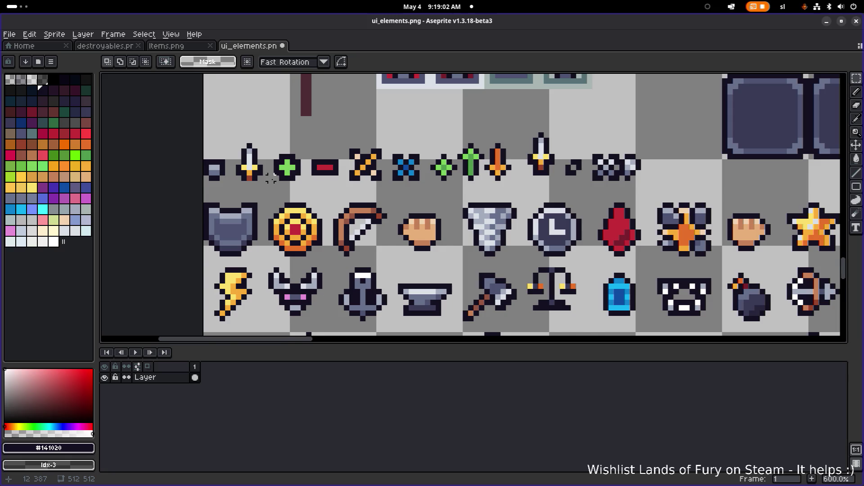
pyautogui.scroll(4, 271, 179)
pyautogui.moveTo(274, 83); pyautogui.dragTo(360, 182)
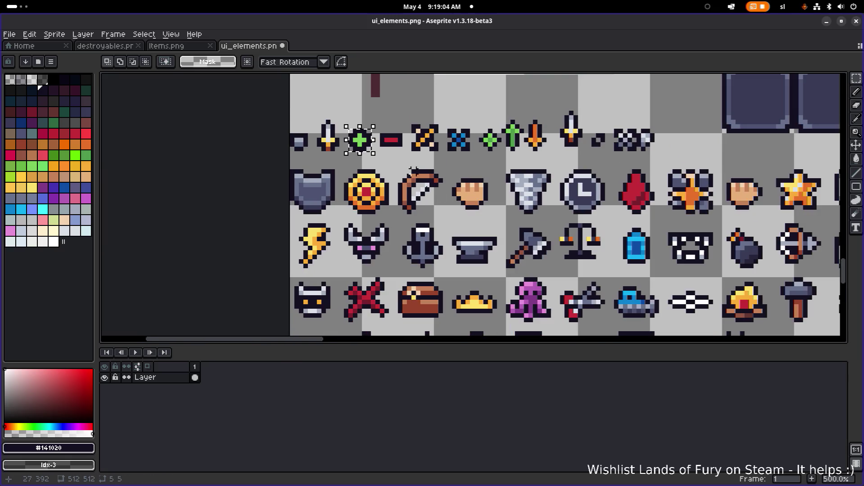
pyautogui.scroll(-4, 379, 137)
pyautogui.moveTo(510, 247); pyautogui.dragTo(432, 200)
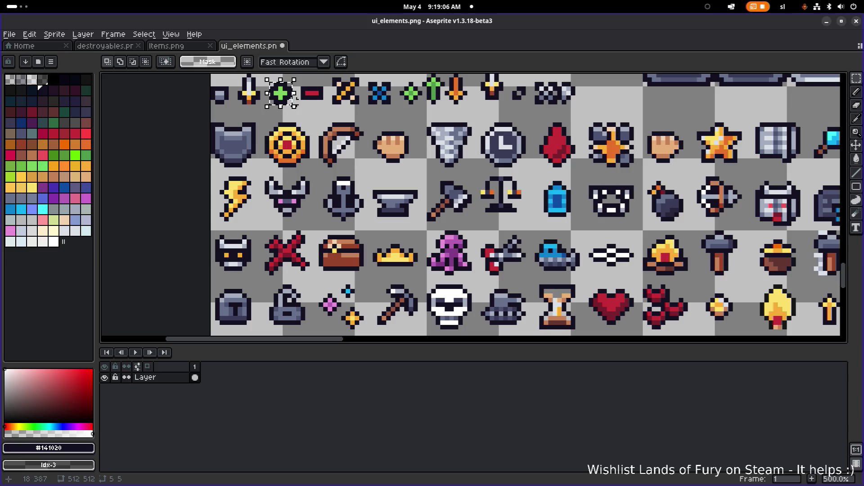
# - Move the green plus copy to the empty area right of the red drop
pyautogui.moveTo(288, 99); pyautogui.dragTo(610, 263)
pyautogui.moveTo(663, 287); pyautogui.dragTo(496, 212)
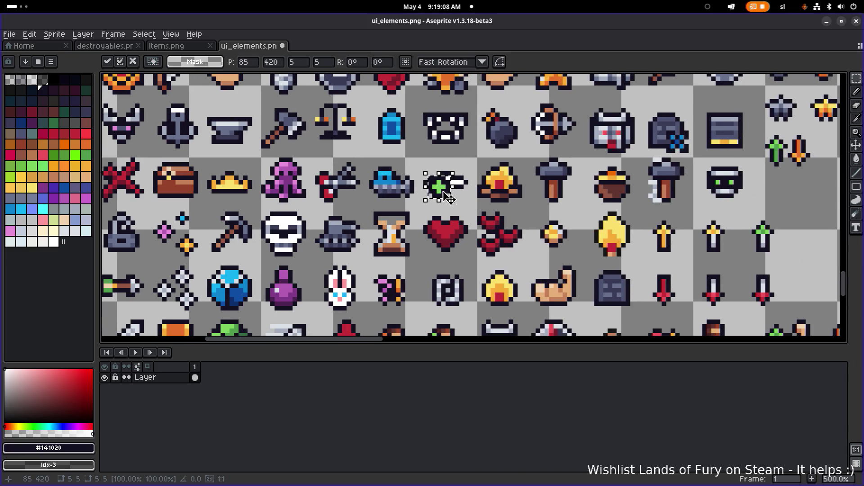
pyautogui.moveTo(443, 189); pyautogui.dragTo(714, 295)
pyautogui.moveTo(665, 277); pyautogui.dragTo(451, 163)
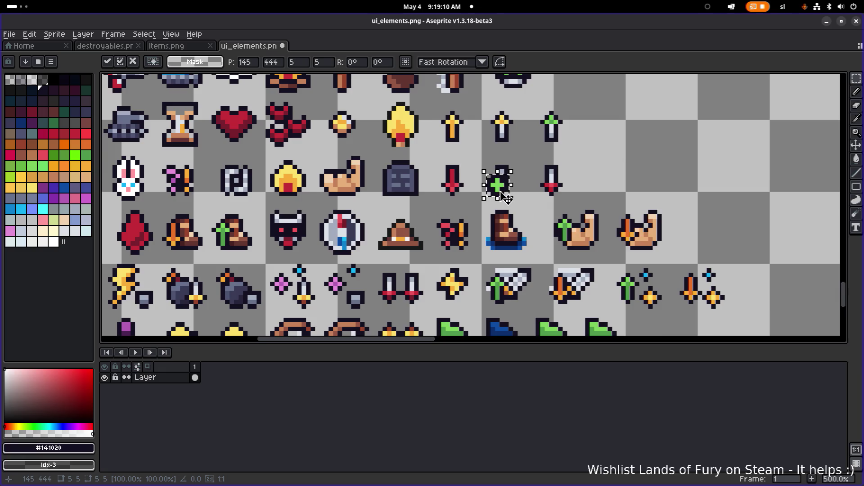
pyautogui.scroll(-2, 498, 187)
pyautogui.moveTo(518, 208); pyautogui.dragTo(648, 301)
pyautogui.scroll(2, 649, 301)
pyautogui.scroll(-1, 648, 293)
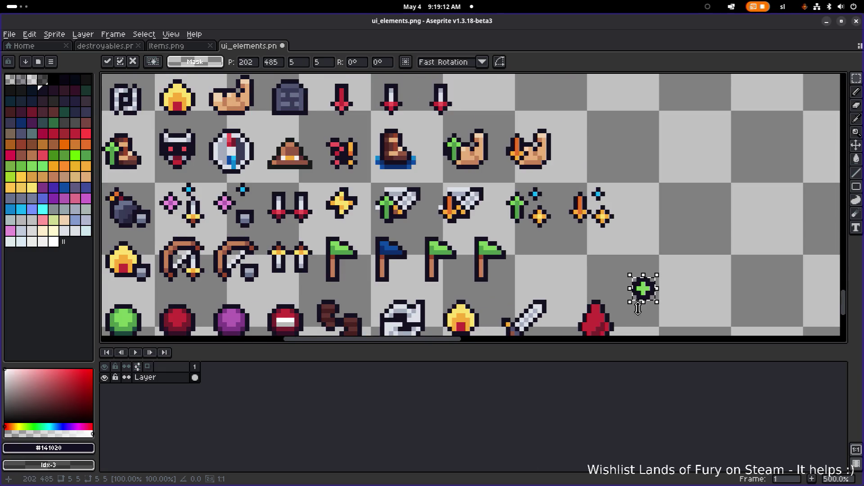
pyautogui.scroll(1, 650, 299)
pyautogui.moveTo(602, 208)
pyautogui.mouseDown()
pyautogui.moveTo(567, 252)
pyautogui.moveTo(680, 196)
pyautogui.mouseUp()
pyautogui.scroll(-1, 710, 214)
pyautogui.scroll(8, 679, 194)
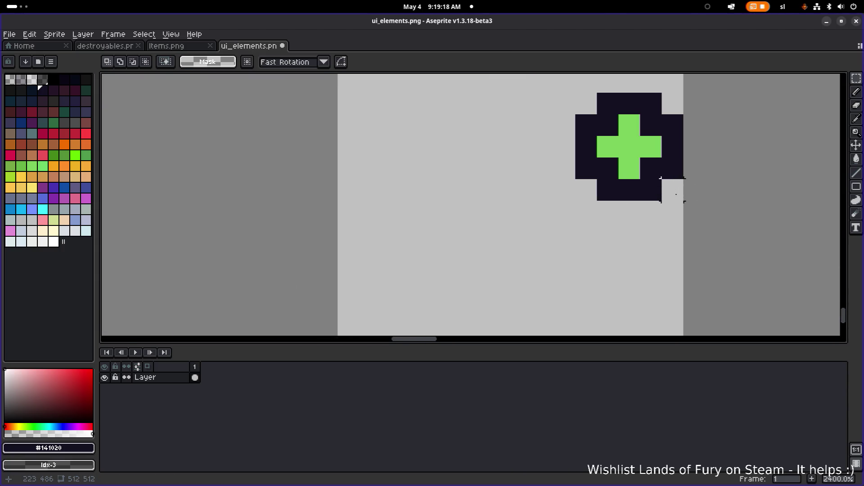
# - Erase six dark outline pixels around the green plus copy with the Pencil
pyautogui.press('b')
pyautogui.rightClick(586, 168)
pyautogui.rightClick(586, 125)
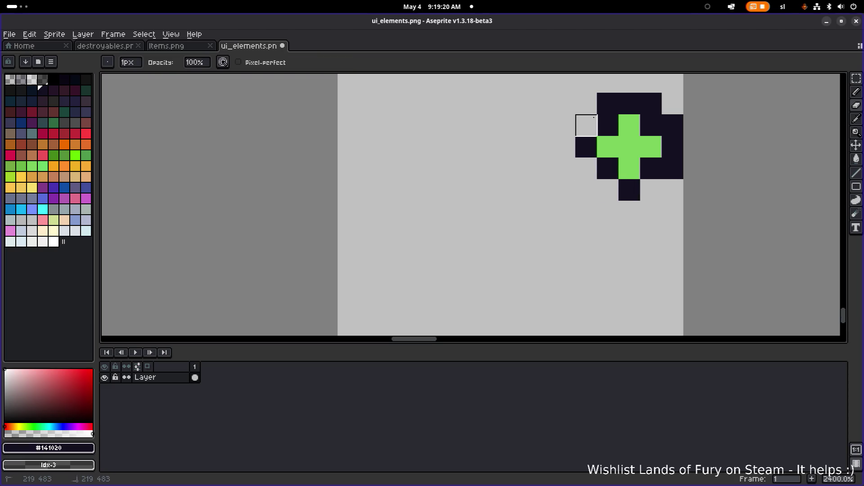
pyautogui.rightClick(608, 103)
pyautogui.rightClick(651, 104)
pyautogui.rightClick(673, 125)
pyautogui.rightClick(672, 169)
pyautogui.scroll(-5, 662, 167)
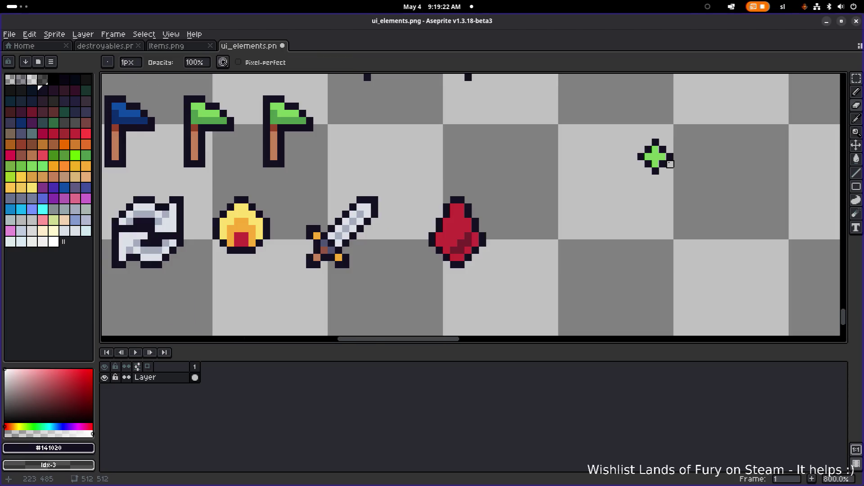
# - Select the trimmed plus and move it just right of the red drop
pyautogui.press('m')
pyautogui.moveTo(623, 190); pyautogui.dragTo(700, 127)
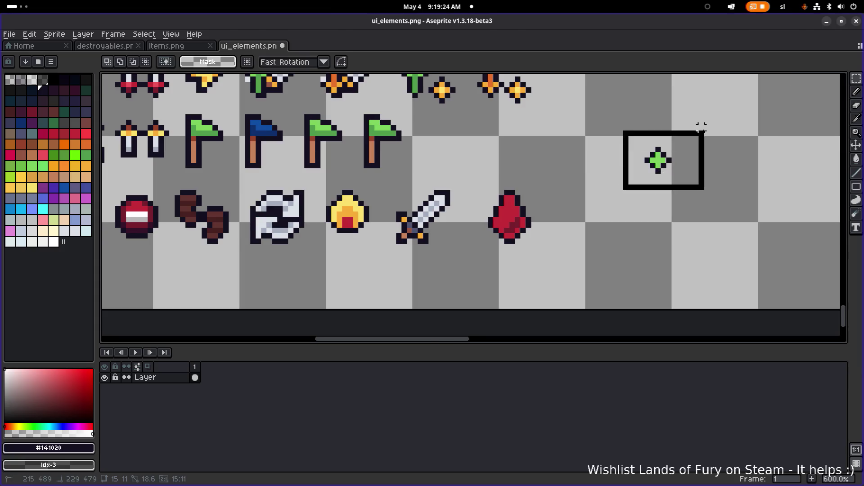
pyautogui.moveTo(660, 166)
pyautogui.mouseDown()
pyautogui.moveTo(538, 242)
pyautogui.moveTo(522, 239)
pyautogui.moveTo(603, 224)
pyautogui.mouseUp()
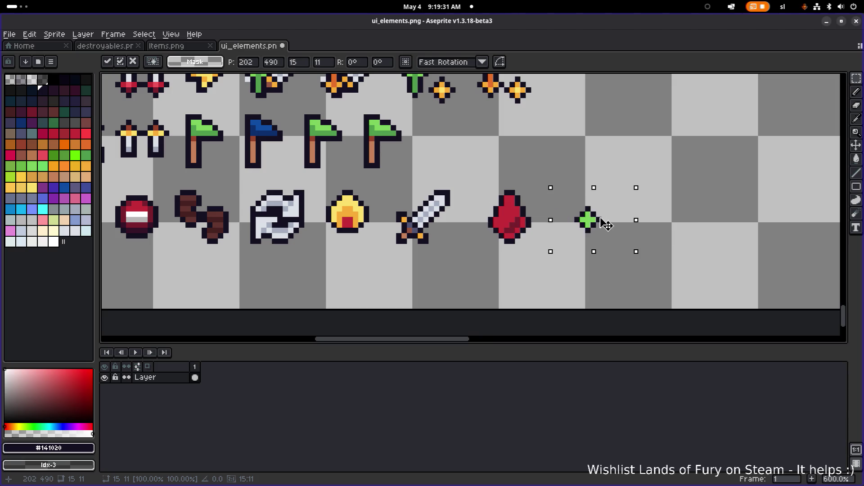
# - Commit the copied plus's placement and load Aseprite's default palette
pyautogui.click(690, 187)
pyautogui.click(51, 62)
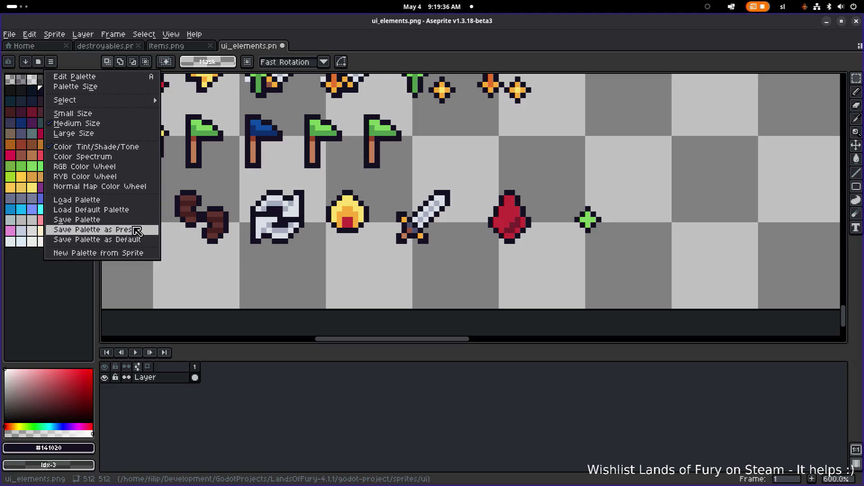
pyautogui.click(142, 210)
# - Flood-fill the green plus with pink swatch idx-31
pyautogui.click(86, 111)
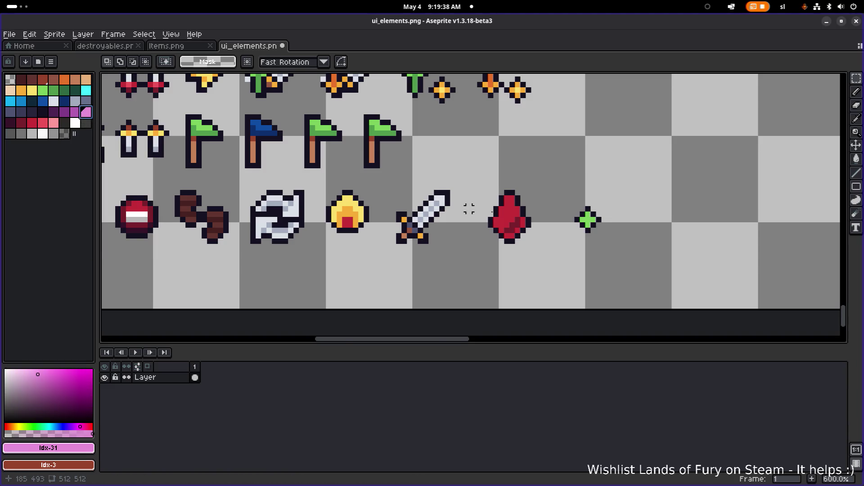
pyautogui.scroll(3, 521, 214)
pyautogui.press('g')
pyautogui.click(653, 225)
pyautogui.scroll(-4, 305, 170)
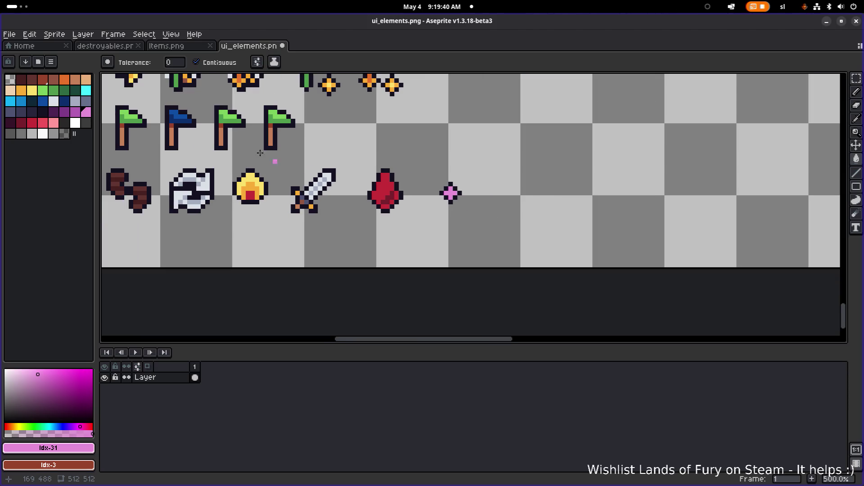
# - Pick the darker pink swatch idx-30 and switch to the pencil tool
pyautogui.click(78, 116)
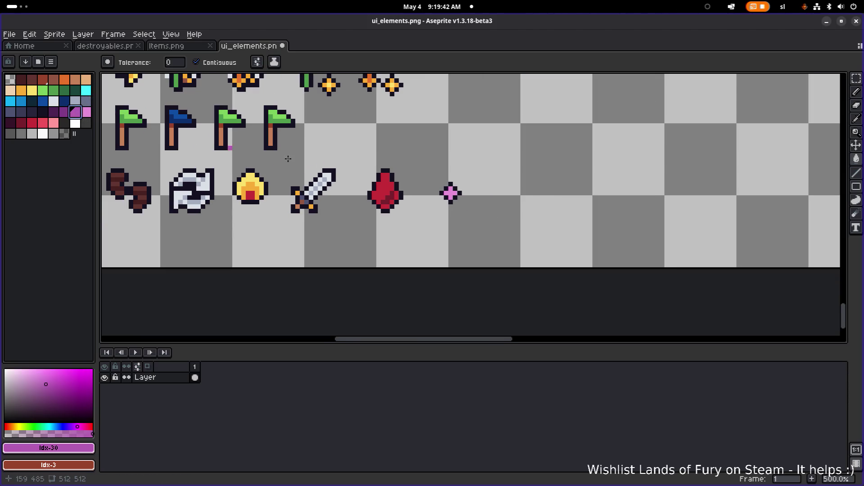
pyautogui.scroll(5, 409, 183)
pyautogui.press('b')
pyautogui.scroll(-6, 546, 213)
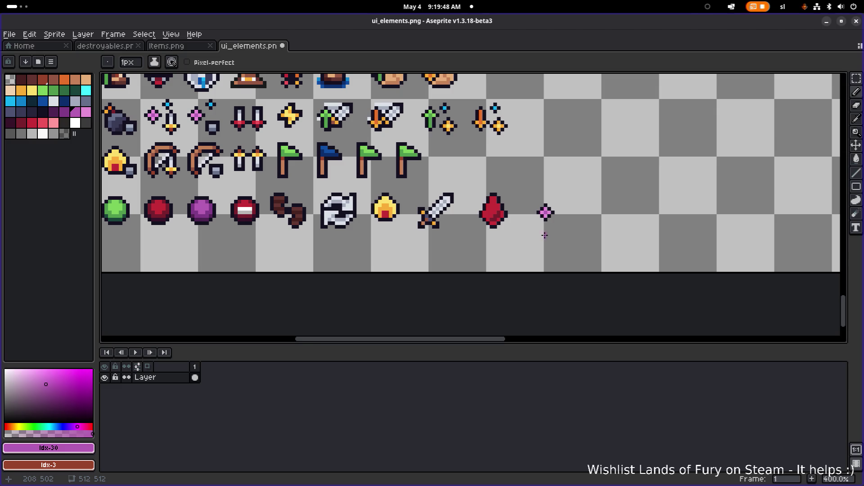
# - Select the pink plus and move it onto the red drop's corner
pyautogui.press('m')
pyautogui.moveTo(528, 237); pyautogui.dragTo(581, 191)
pyautogui.scroll(5, 551, 225)
pyautogui.moveTo(556, 231)
pyautogui.mouseDown()
pyautogui.moveTo(426, 262)
pyautogui.moveTo(414, 220)
pyautogui.mouseUp()
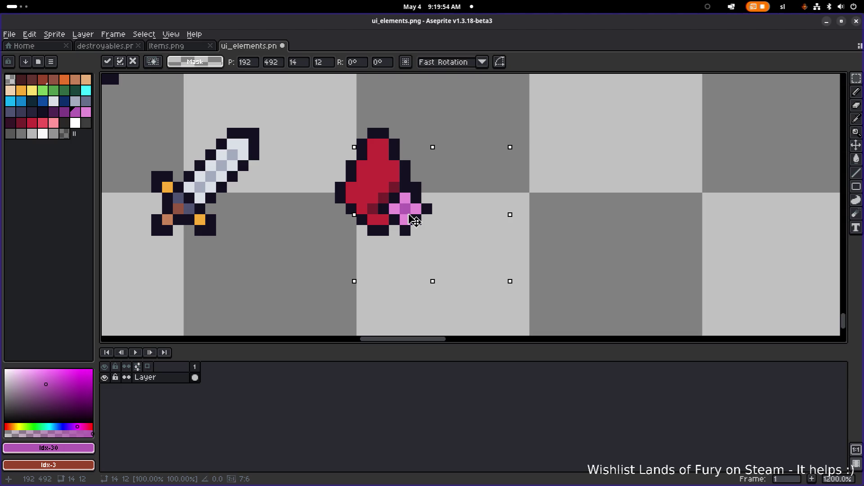
# - Shift the pink plus further right, zoom out to check, then return to Lands of Fury
pyautogui.moveTo(414, 220); pyautogui.dragTo(500, 222)
pyautogui.scroll(-5, 431, 222)
pyautogui.scroll(-3, 500, 221)
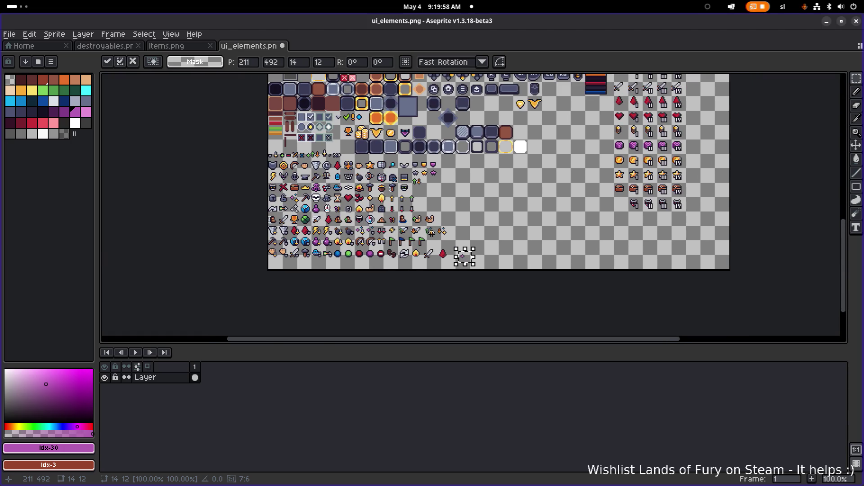
pyautogui.scroll(-1, 518, 153)
pyautogui.scroll(3, 518, 152)
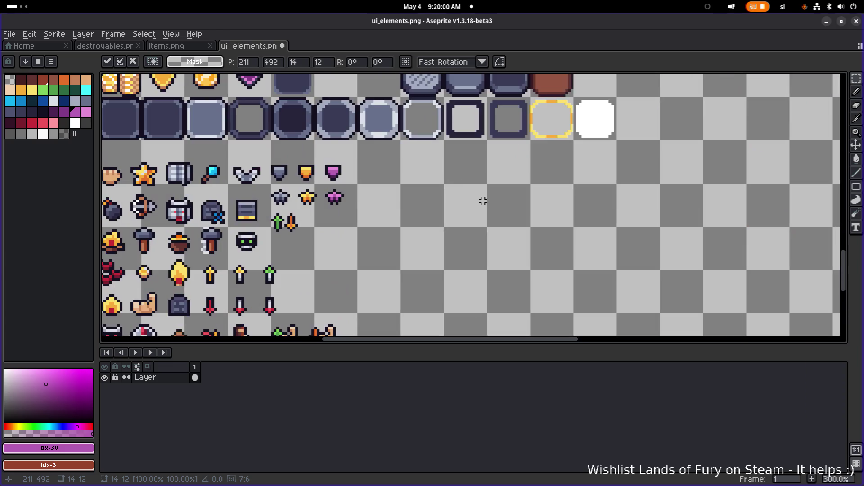
pyautogui.press('super')
pyautogui.click(215, 239)
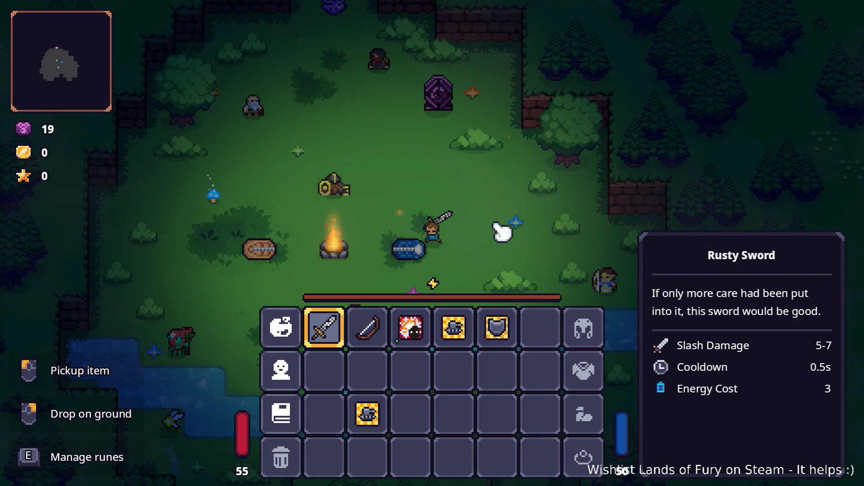
# - Show the Berserk Blast Rune tooltip: level 1/3, 16-21 explosive damage, 30 Fury cost
pyautogui.moveTo(418, 331)
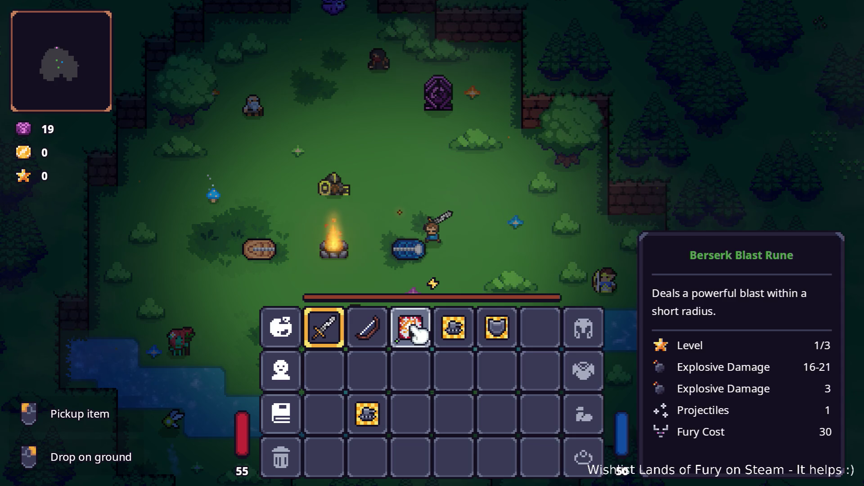
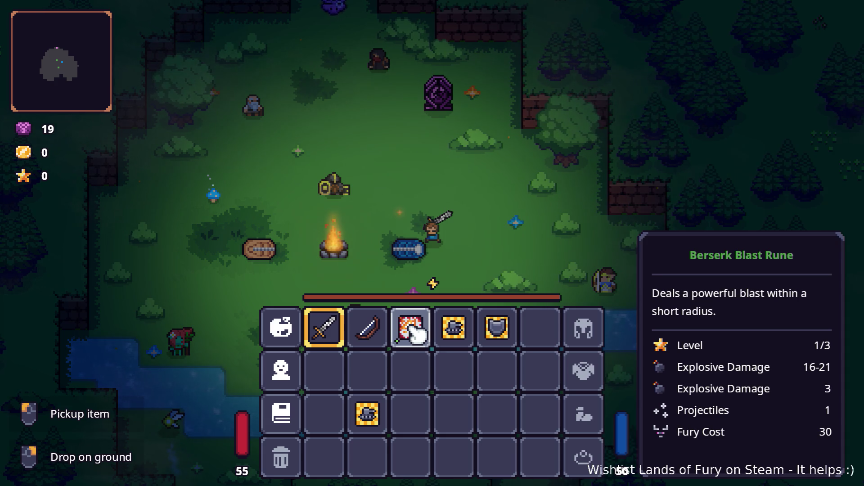
# - Switch from Lands of Fury back to the Aseprite window showing ui_elements.png
pyautogui.hotkey('alt', 'Tab')
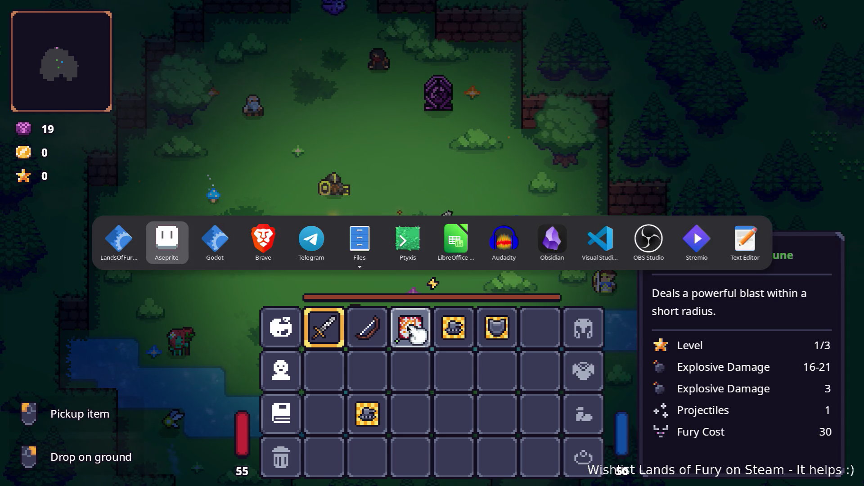
pyautogui.click(166, 241)
pyautogui.scroll(-3, 330, 264)
pyautogui.scroll(3, 329, 263)
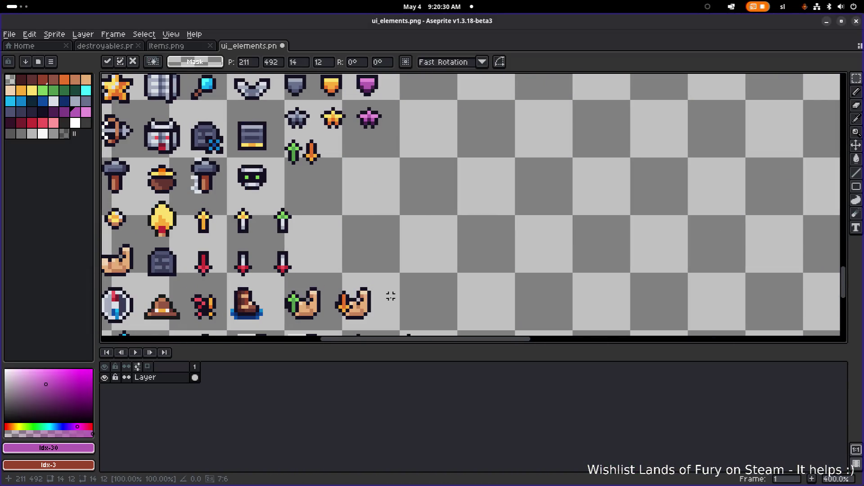
# - Drag the selected pink sparkle out of the icon rows to sit beside the checker icon
pyautogui.moveTo(391, 295); pyautogui.dragTo(353, 192)
pyautogui.moveTo(378, 257); pyautogui.dragTo(417, 180)
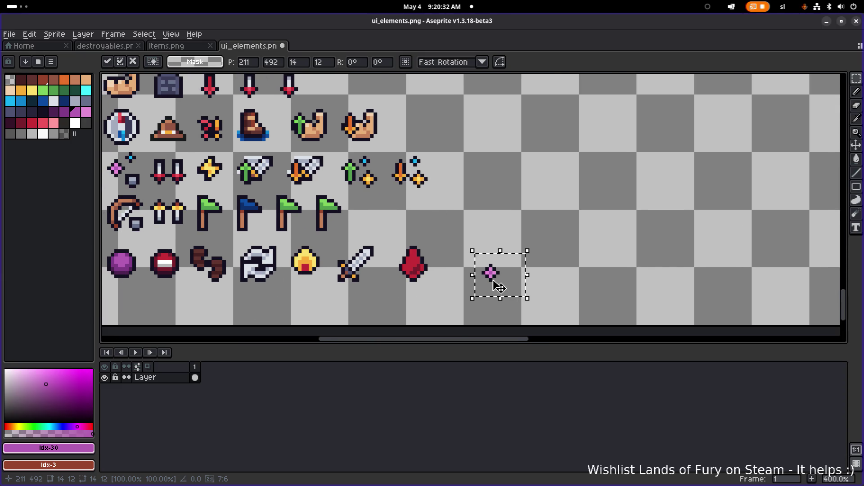
pyautogui.scroll(-2, 500, 288)
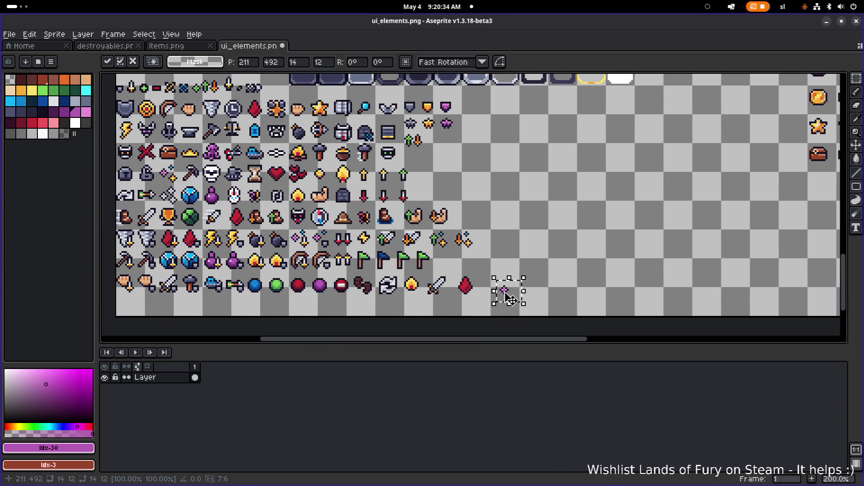
pyautogui.moveTo(510, 299)
pyautogui.mouseDown()
pyautogui.moveTo(460, 214)
pyautogui.moveTo(444, 161)
pyautogui.moveTo(585, 235)
pyautogui.moveTo(333, 138)
pyautogui.moveTo(340, 135)
pyautogui.mouseUp()
pyautogui.scroll(1, 566, 237)
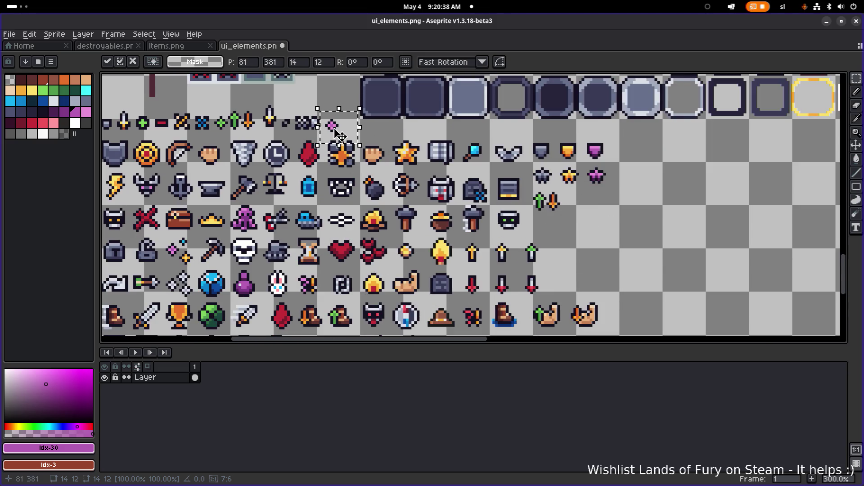
pyautogui.scroll(3, 340, 135)
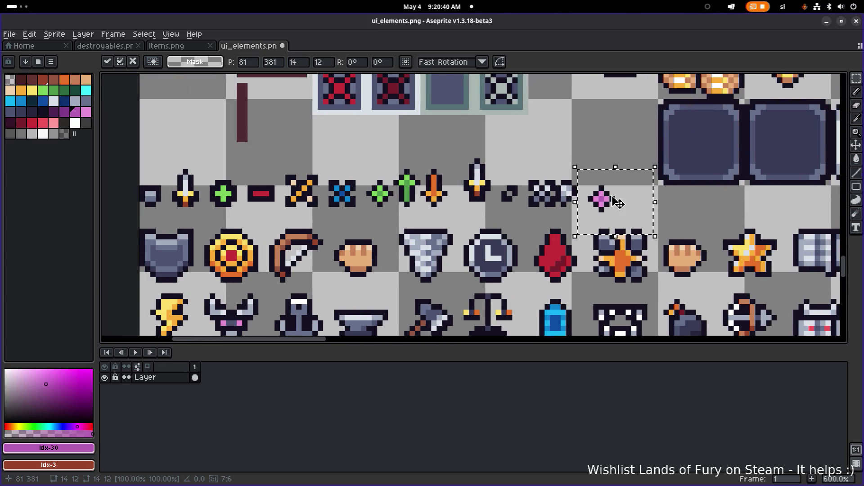
pyautogui.moveTo(618, 202)
pyautogui.mouseDown()
pyautogui.moveTo(383, 194)
pyautogui.moveTo(622, 205)
pyautogui.moveTo(648, 216)
pyautogui.moveTo(428, 141)
pyautogui.moveTo(733, 257)
pyautogui.moveTo(482, 180)
pyautogui.moveTo(571, 266)
pyautogui.moveTo(386, 149)
pyautogui.moveTo(459, 158)
pyautogui.moveTo(501, 201)
pyautogui.mouseUp()
pyautogui.scroll(-3, 648, 216)
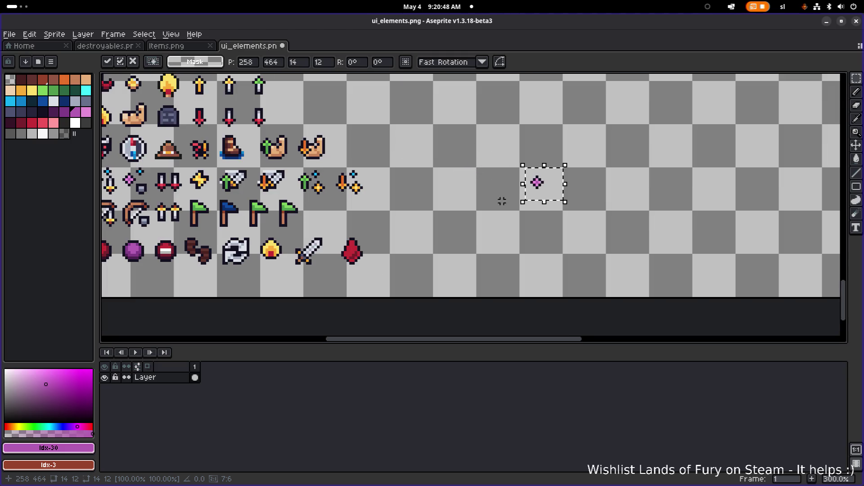
# - Marquee-select the red gem ending the bottom row, then the pink diamond in the sparkle icon
pyautogui.moveTo(328, 235); pyautogui.dragTo(401, 282)
pyautogui.scroll(-3, 392, 235)
pyautogui.scroll(1, 409, 265)
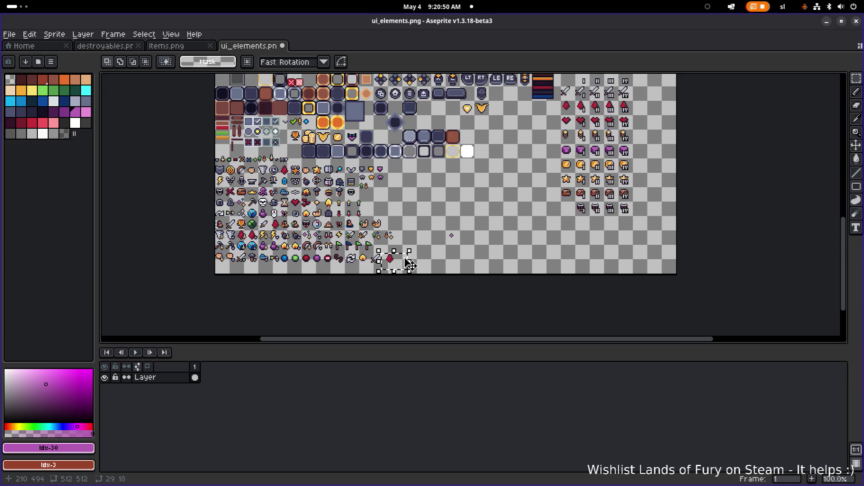
pyautogui.scroll(2, 346, 236)
pyautogui.hscroll(-3, 308, 236)
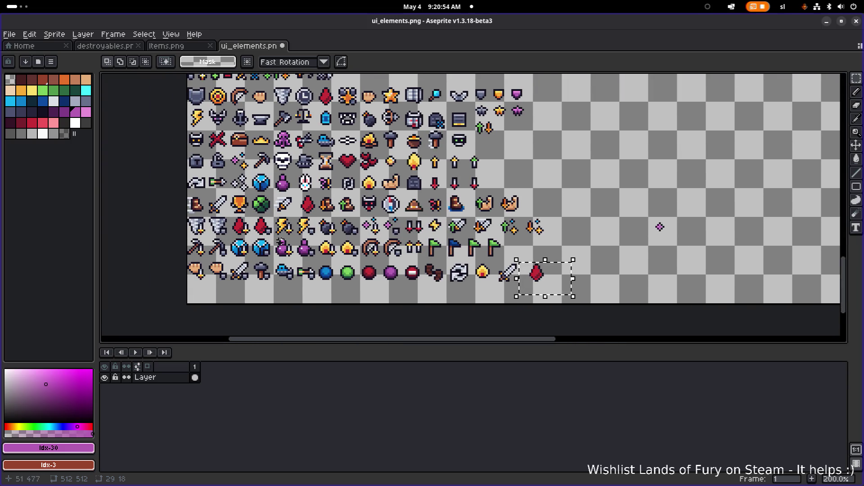
pyautogui.scroll(1, 246, 237)
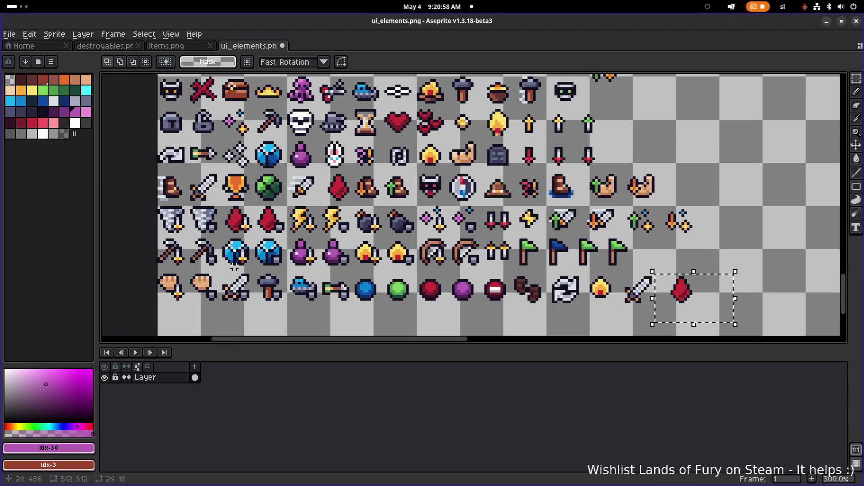
pyautogui.scroll(-2, 235, 268)
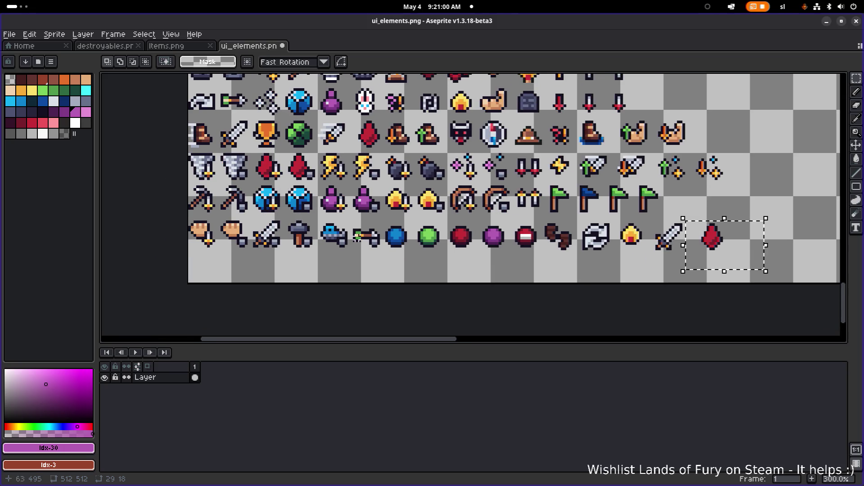
pyautogui.scroll(1, 355, 258)
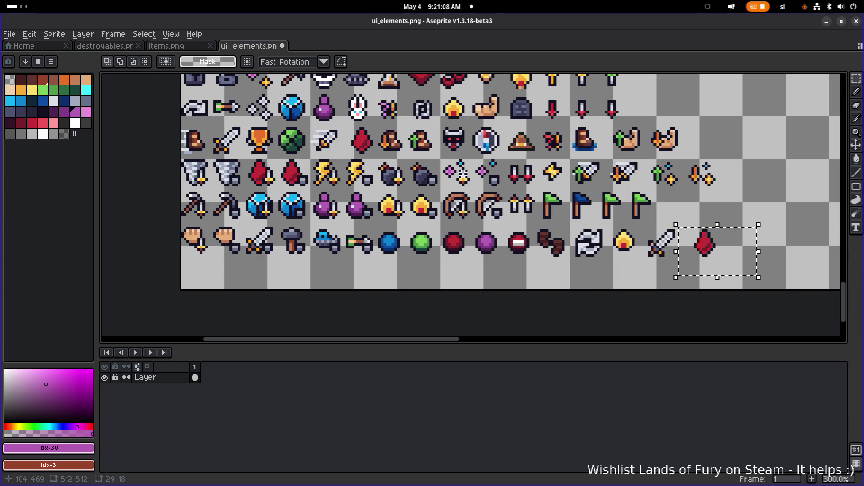
pyautogui.hscroll(3, 542, 182)
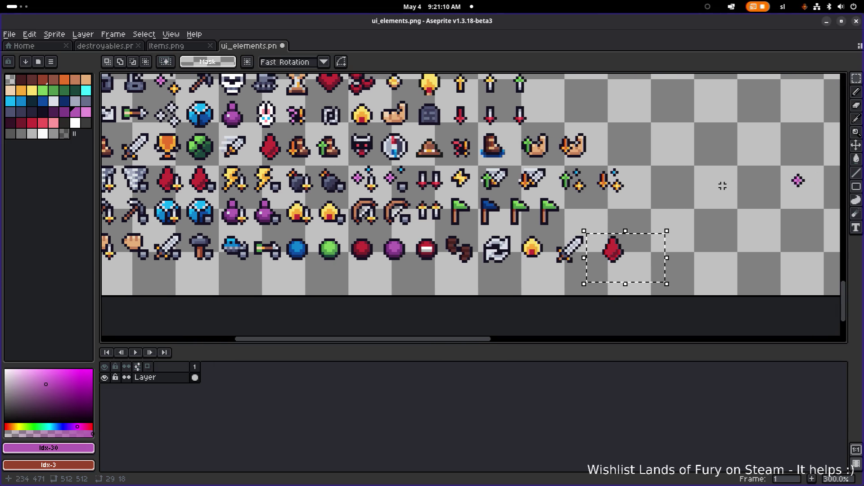
pyautogui.moveTo(385, 169); pyautogui.dragTo(406, 195)
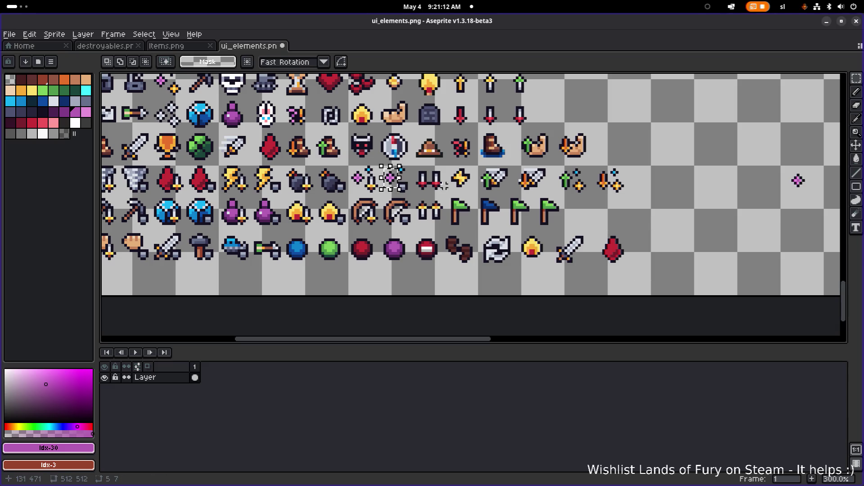
# - Copy and paste the pink diamond, moving the paste toward the loose sparkle
pyautogui.hotkey('ctrl', 'c')
pyautogui.hotkey('ctrl', 'v')
pyautogui.moveTo(620, 205)
pyautogui.mouseDown()
pyautogui.moveTo(795, 183)
pyautogui.moveTo(761, 187)
pyautogui.moveTo(679, 227)
pyautogui.mouseUp()
pyautogui.scroll(2, 803, 189)
pyautogui.scroll(1, 805, 189)
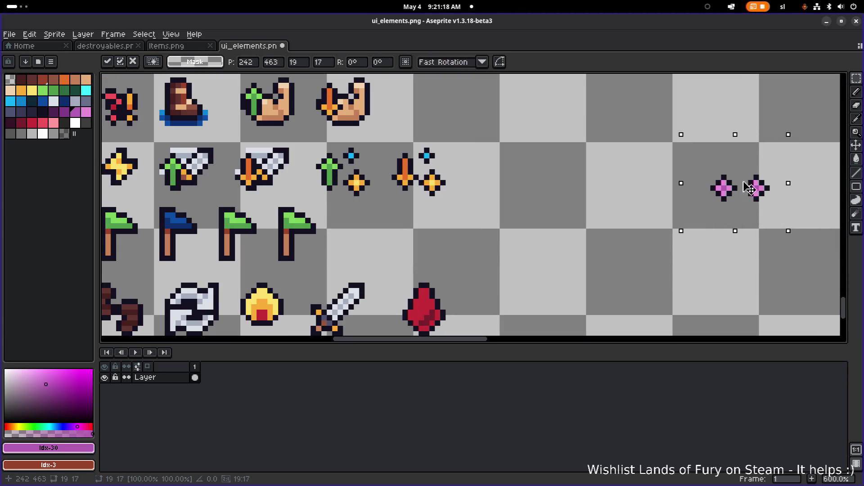
# - Drop the pasted diamond just beside the loose sparkle, forming a pair
pyautogui.moveTo(743, 189); pyautogui.dragTo(514, 262)
pyautogui.scroll(-1, 412, 259)
pyautogui.scroll(-2, 658, 142)
pyautogui.click(658, 143)
pyautogui.scroll(-1, 652, 144)
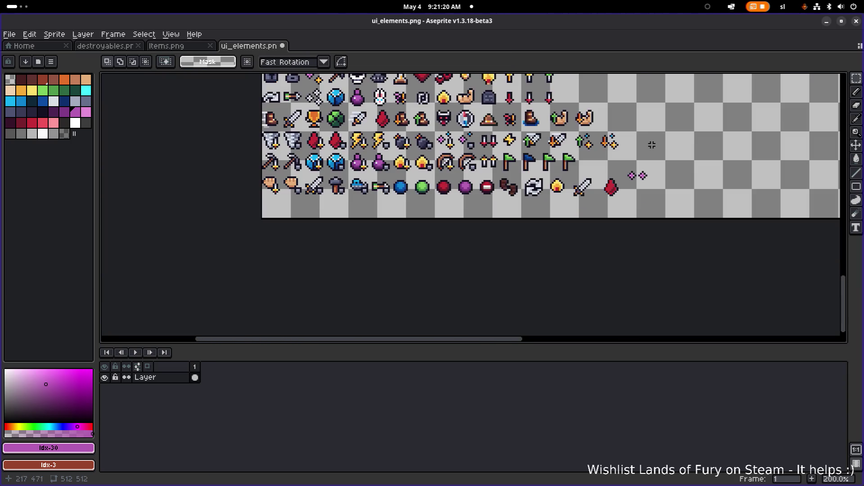
pyautogui.moveTo(626, 148); pyautogui.dragTo(604, 185)
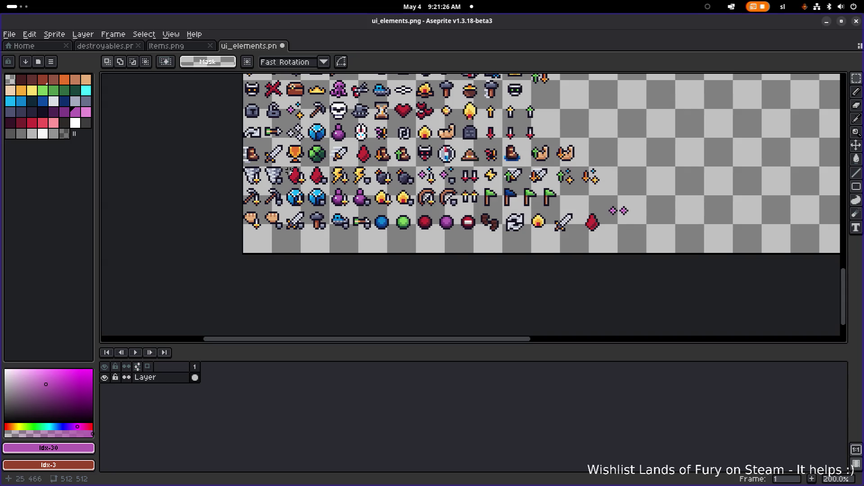
pyautogui.moveTo(337, 157); pyautogui.dragTo(327, 184)
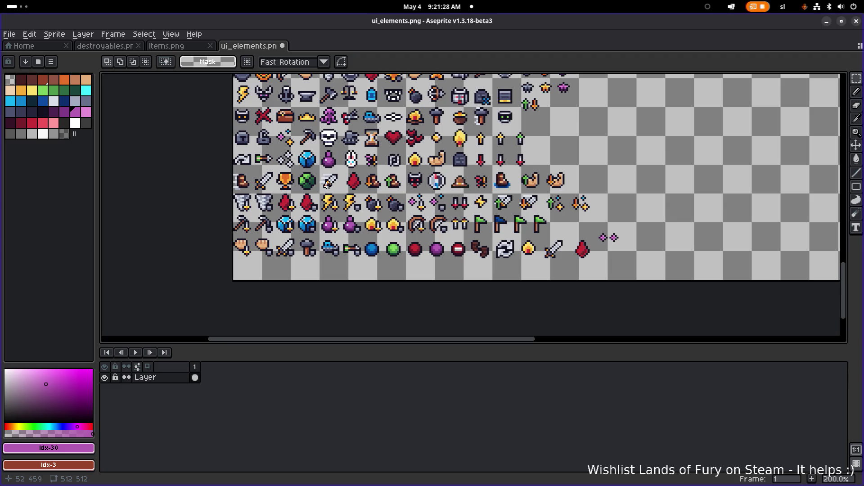
pyautogui.scroll(1, 328, 182)
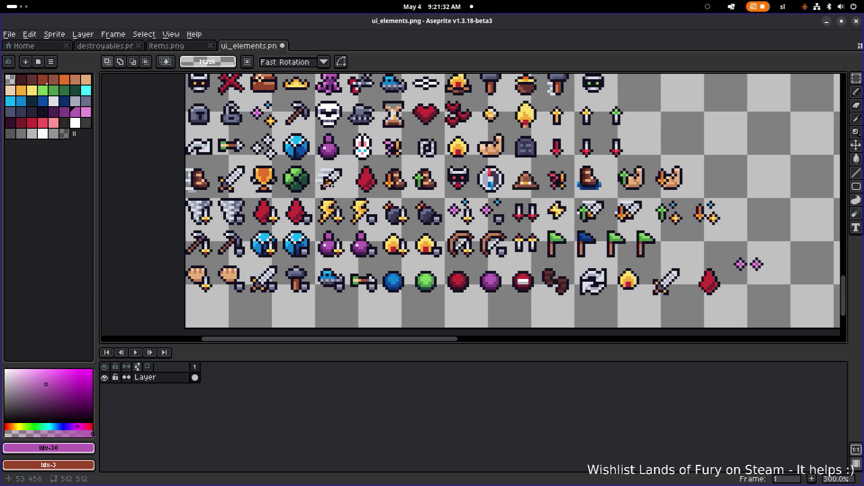
pyautogui.scroll(-1, 650, 241)
pyautogui.scroll(6, 627, 245)
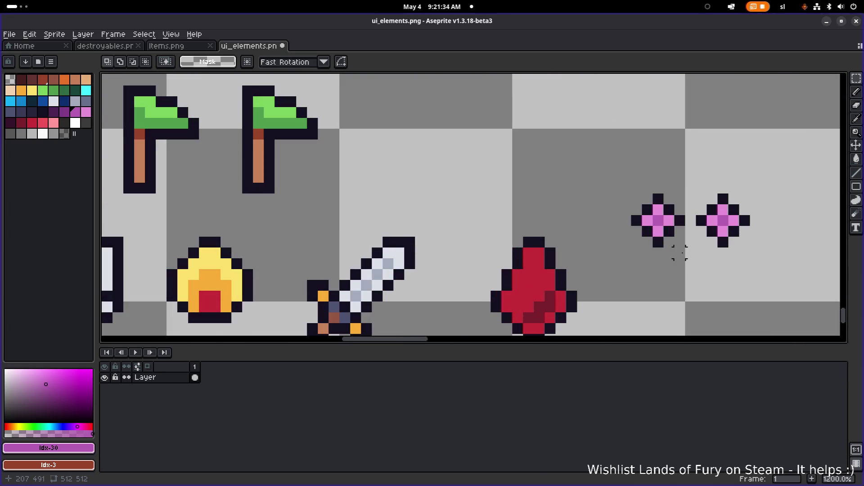
# - Eyedrop the dark #141020 colour and pencil over the left sparkle's pixels
pyautogui.moveTo(659, 245); pyautogui.dragTo(516, 243)
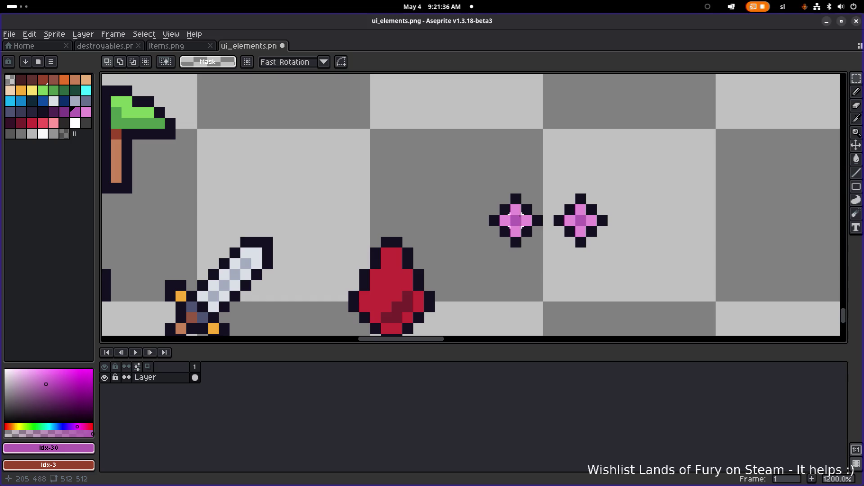
pyautogui.scroll(1, 536, 175)
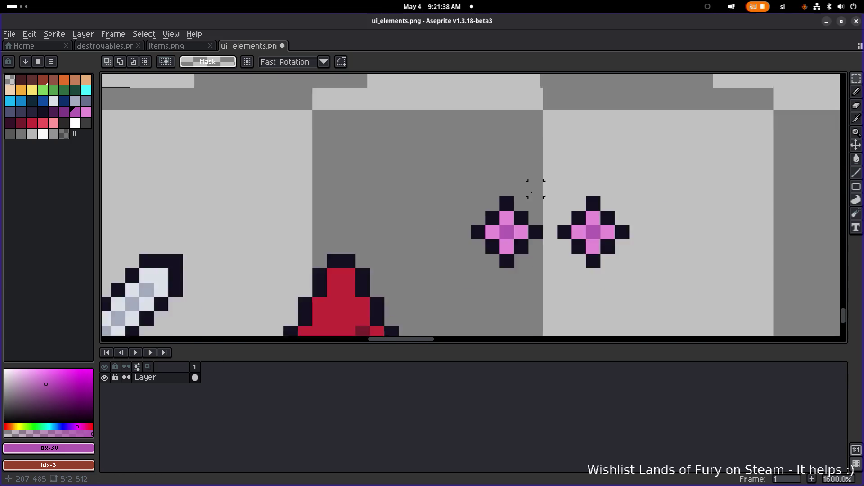
pyautogui.scroll(-1, 534, 187)
pyautogui.scroll(1, 524, 234)
pyautogui.press('i')
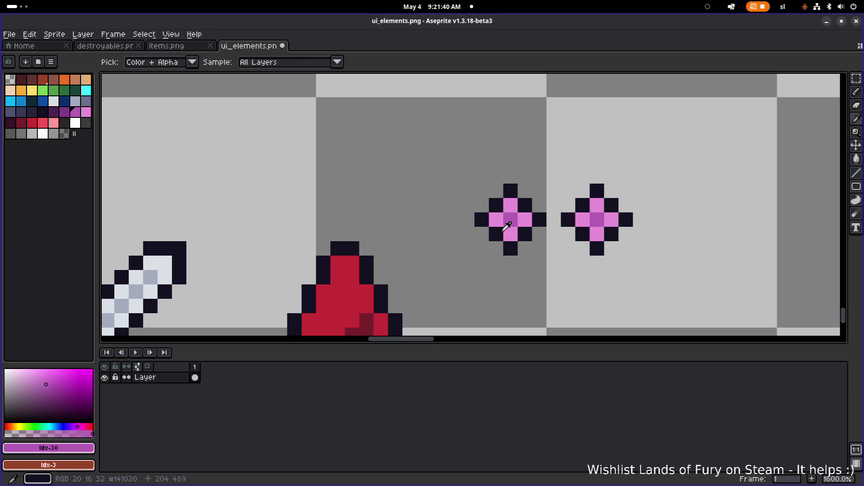
pyautogui.click(496, 248)
pyautogui.press('b')
pyautogui.moveTo(510, 220)
pyautogui.mouseDown()
pyautogui.moveTo(495, 220)
pyautogui.moveTo(524, 222)
pyautogui.moveTo(498, 200)
pyautogui.moveTo(482, 220)
pyautogui.mouseUp()
pyautogui.click(524, 248)
# - Erase the right pink sparkle and pick grey Idx-41 with the Pencil for the centre
pyautogui.press('e')
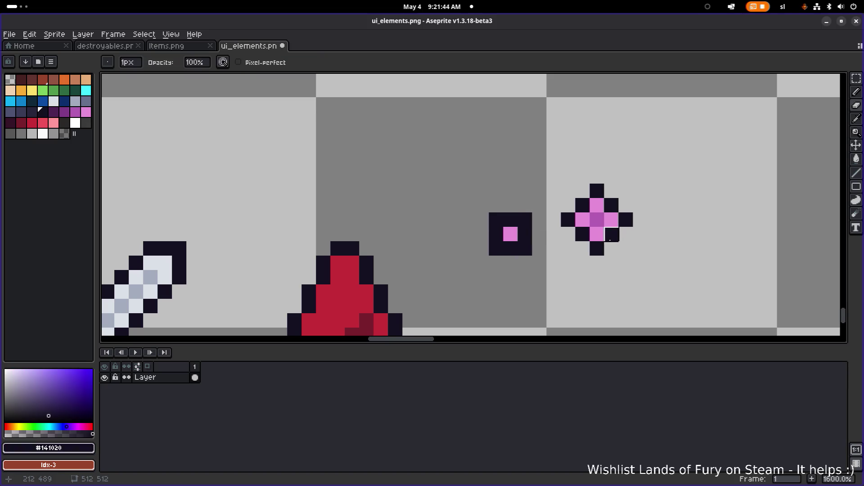
pyautogui.moveTo(612, 235)
pyautogui.mouseDown()
pyautogui.moveTo(625, 175)
pyautogui.moveTo(611, 234)
pyautogui.moveTo(553, 220)
pyautogui.mouseUp()
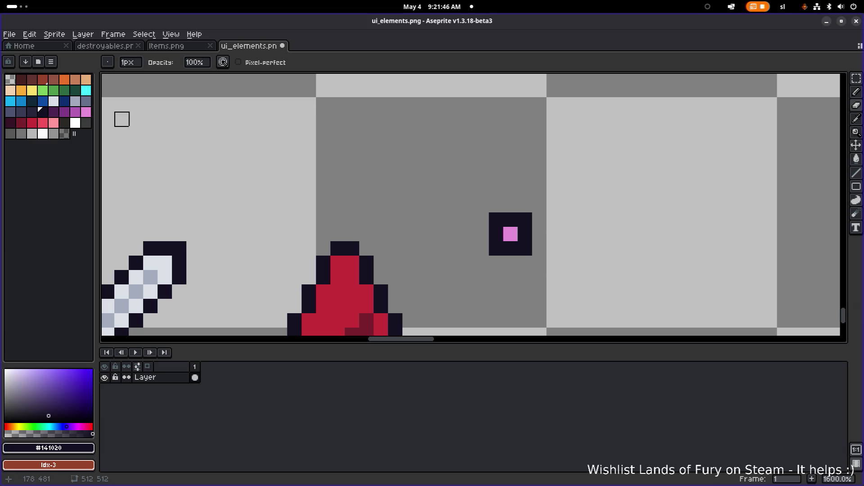
pyautogui.click(20, 137)
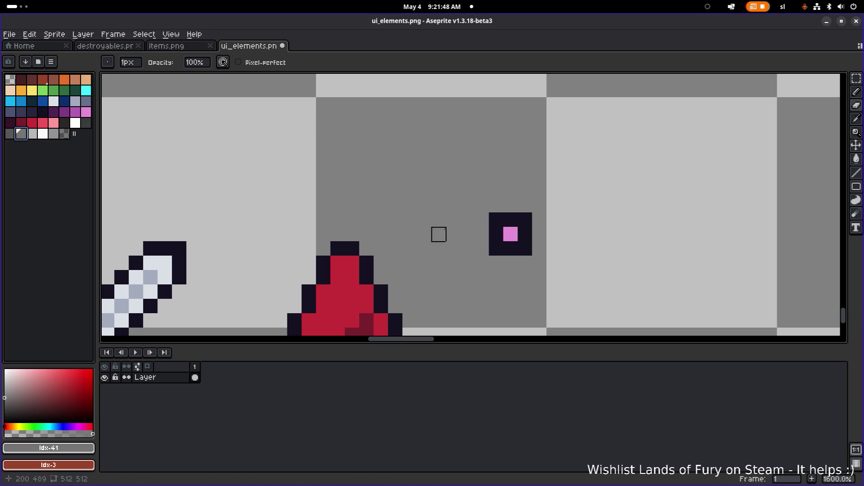
pyautogui.press('b')
pyautogui.scroll(-5, 594, 248)
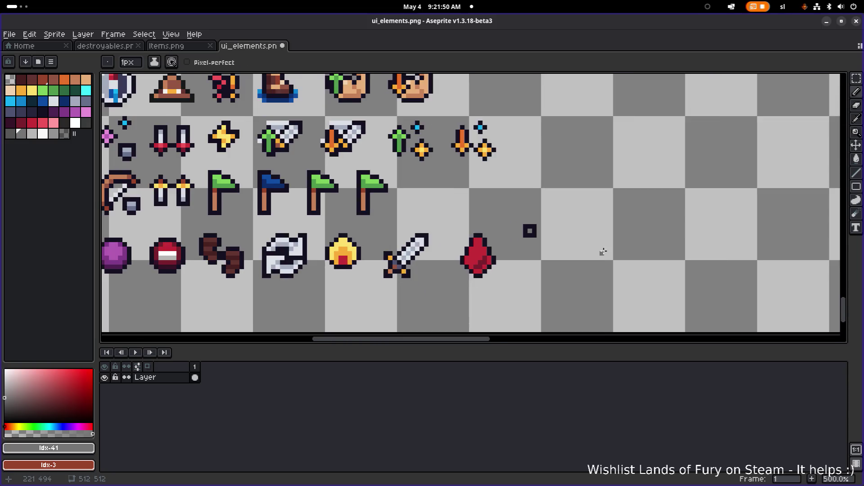
pyautogui.scroll(4, 576, 248)
# - Select the small dark square and move it next to the red gem
pyautogui.press('m')
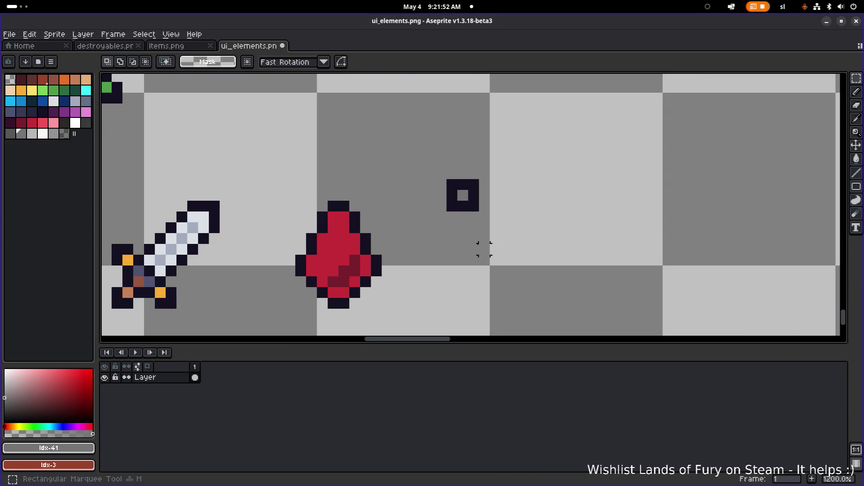
pyautogui.moveTo(435, 156)
pyautogui.mouseDown()
pyautogui.moveTo(452, 203)
pyautogui.moveTo(507, 229)
pyautogui.mouseUp()
pyautogui.moveTo(504, 201)
pyautogui.mouseDown()
pyautogui.moveTo(416, 263)
pyautogui.moveTo(397, 297)
pyautogui.moveTo(404, 300)
pyautogui.moveTo(486, 193)
pyautogui.mouseUp()
pyautogui.scroll(-4, 405, 194)
pyautogui.moveTo(157, 213)
pyautogui.mouseDown()
pyautogui.moveTo(315, 213)
pyautogui.moveTo(444, 227)
pyautogui.moveTo(442, 221)
pyautogui.mouseUp()
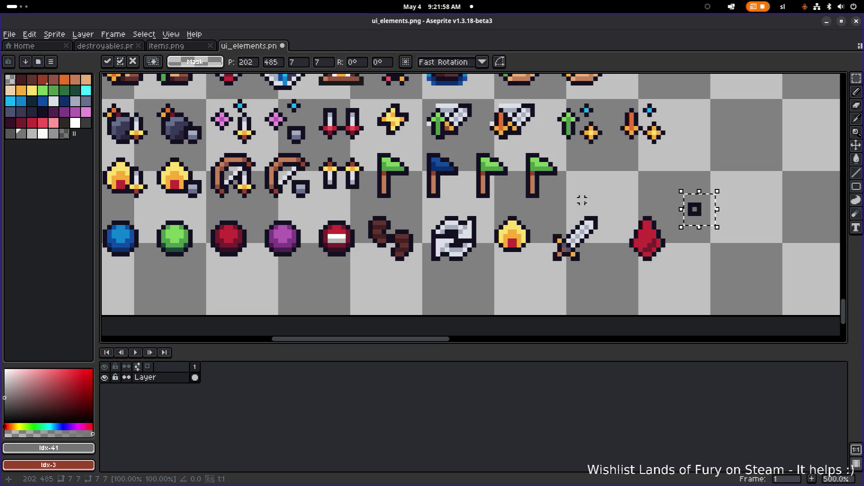
pyautogui.moveTo(487, 192); pyautogui.dragTo(412, 189)
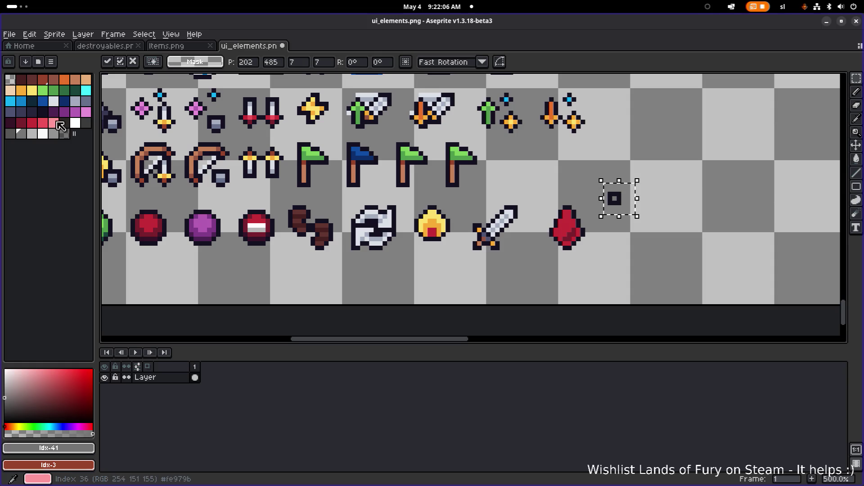
# - Deselect and pencil the small square's centre pixels white
pyautogui.click(38, 135)
pyautogui.click(40, 135)
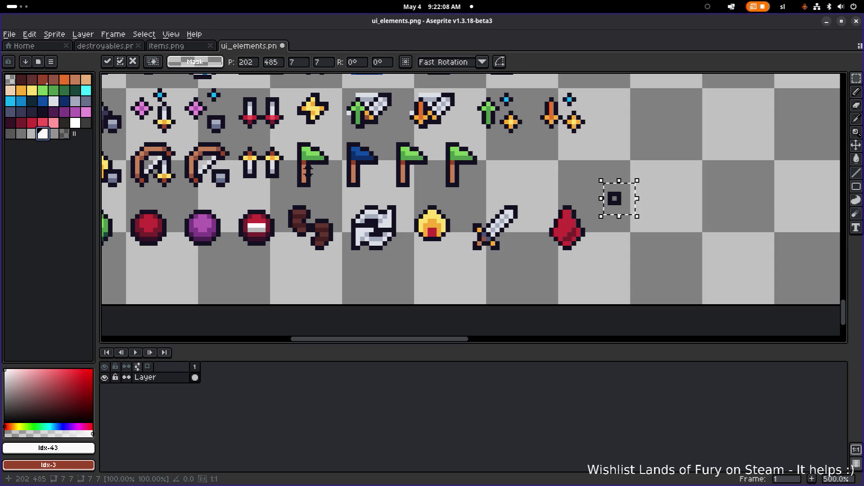
pyautogui.scroll(4, 615, 198)
pyautogui.hotkey('ctrl', 'd')
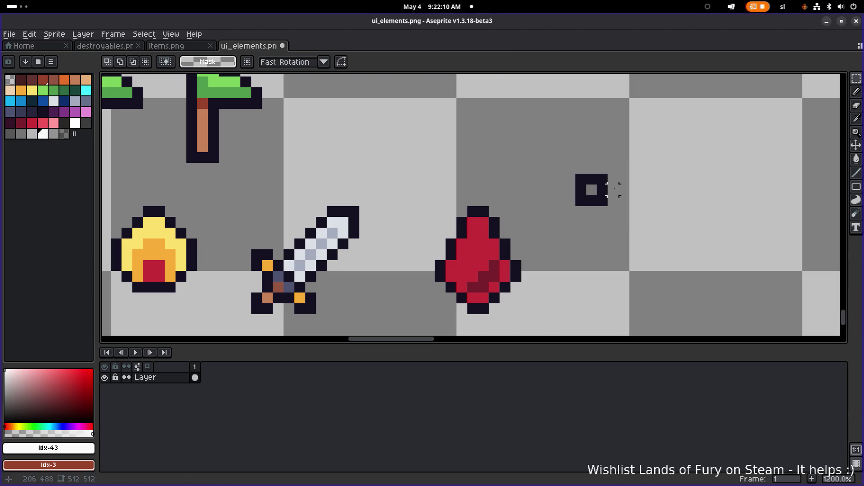
pyautogui.press('b')
pyautogui.scroll(-5, 630, 193)
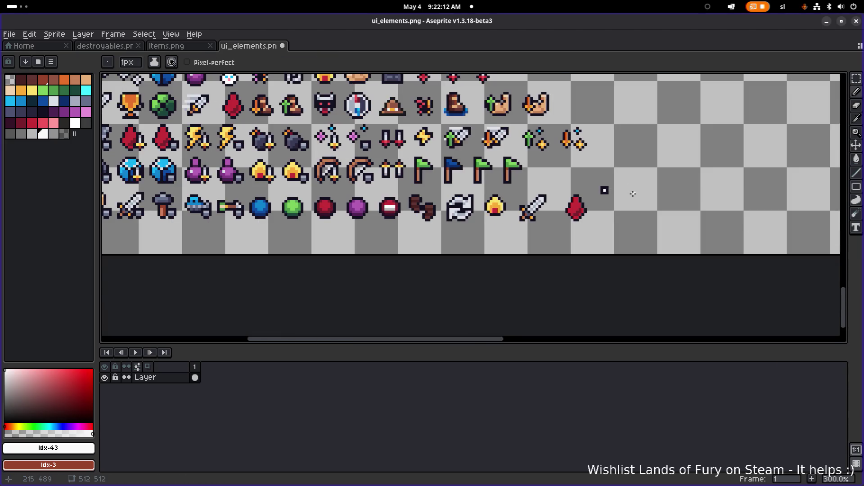
pyautogui.scroll(3, 633, 194)
pyautogui.scroll(4, 599, 186)
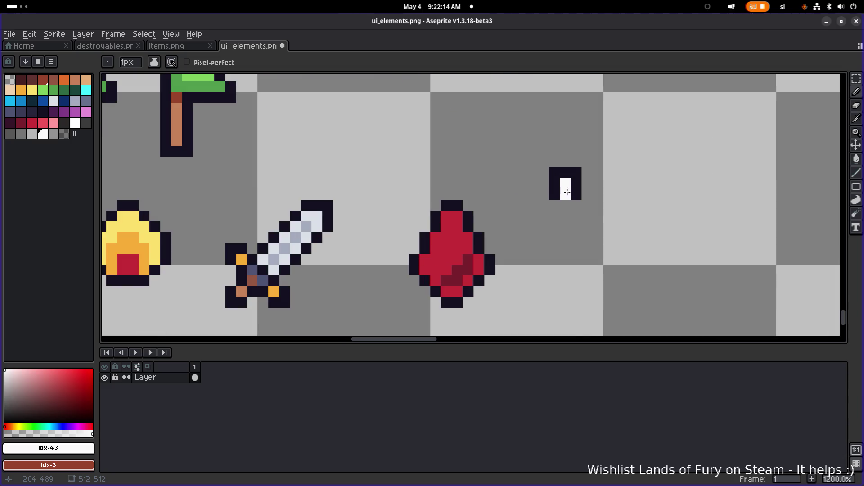
pyautogui.moveTo(567, 182); pyautogui.dragTo(565, 195)
# - Add dark outline pixels above and right of the square, alternating with white pixels
pyautogui.keyDown('alt'); pyautogui.click(554, 185); pyautogui.keyUp('alt')
pyautogui.moveTo(566, 162); pyautogui.dragTo(589, 173)
pyautogui.keyDown('alt'); pyautogui.click(576, 173); pyautogui.keyUp('alt')
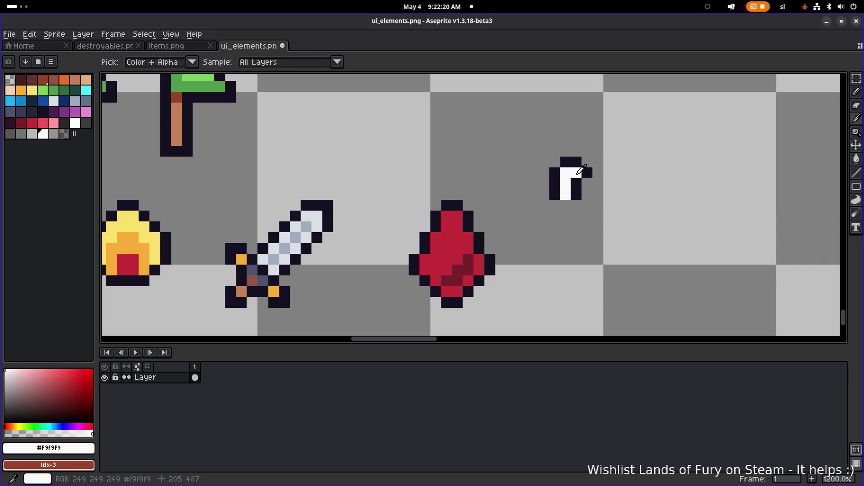
pyautogui.click(576, 183)
pyautogui.keyDown('alt'); pyautogui.click(587, 172); pyautogui.keyUp('alt')
pyautogui.click(586, 183)
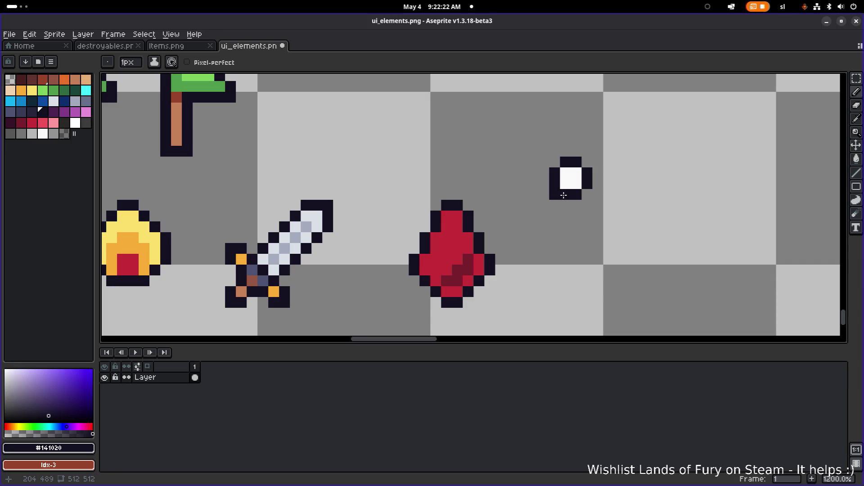
pyautogui.scroll(-3, 585, 185)
pyautogui.scroll(5, 585, 185)
# - Reshape the white mark into an L and adjust the dark corners around it
pyautogui.click(585, 180)
pyautogui.scroll(-5, 585, 183)
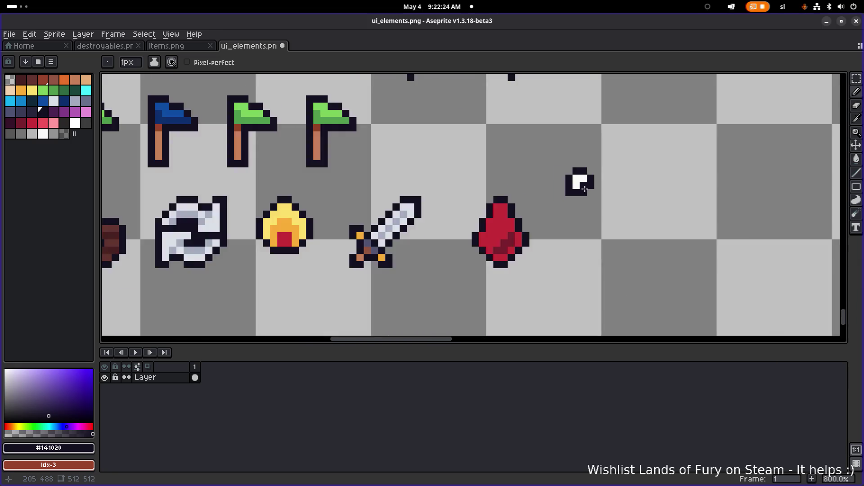
pyautogui.scroll(5, 587, 178)
pyautogui.click(558, 157)
pyautogui.click(599, 135)
pyautogui.scroll(-6, 586, 139)
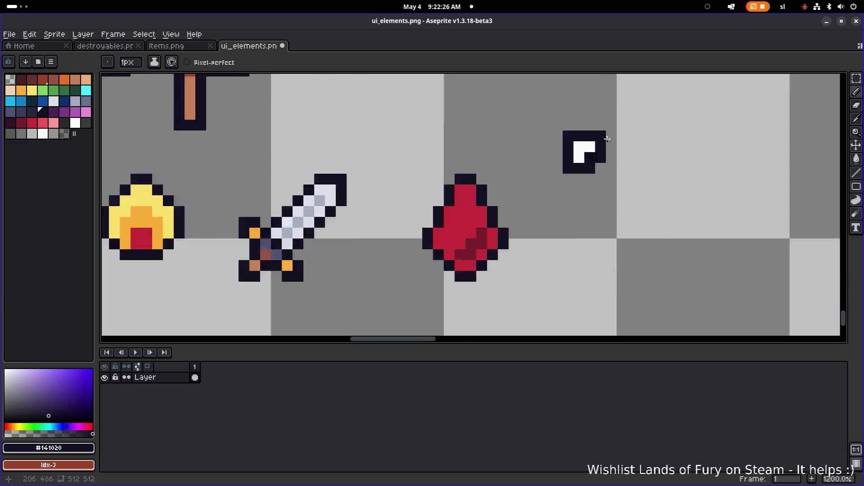
pyautogui.moveTo(621, 157); pyautogui.dragTo(454, 189)
pyautogui.scroll(3, 486, 175)
# - Erase four stray dark pixels at the icon's corners and right side
pyautogui.press('e')
pyautogui.click(421, 188)
pyautogui.click(421, 156)
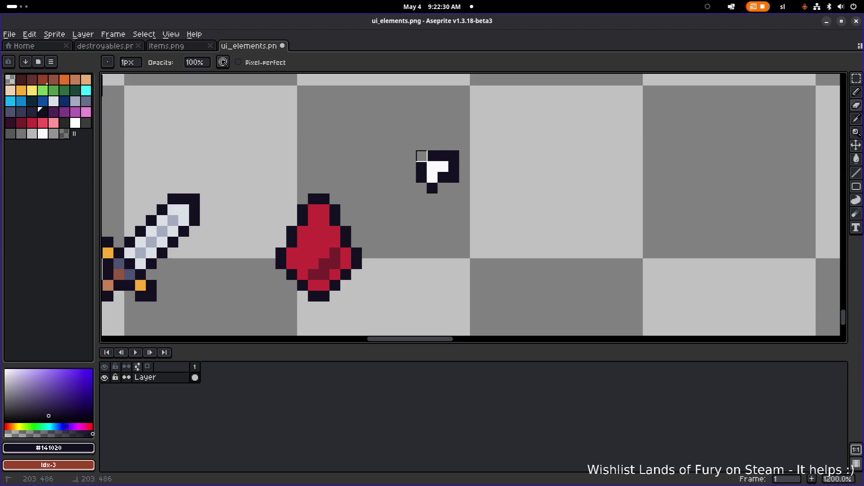
pyautogui.click(453, 156)
pyautogui.click(454, 177)
pyautogui.scroll(-3, 509, 163)
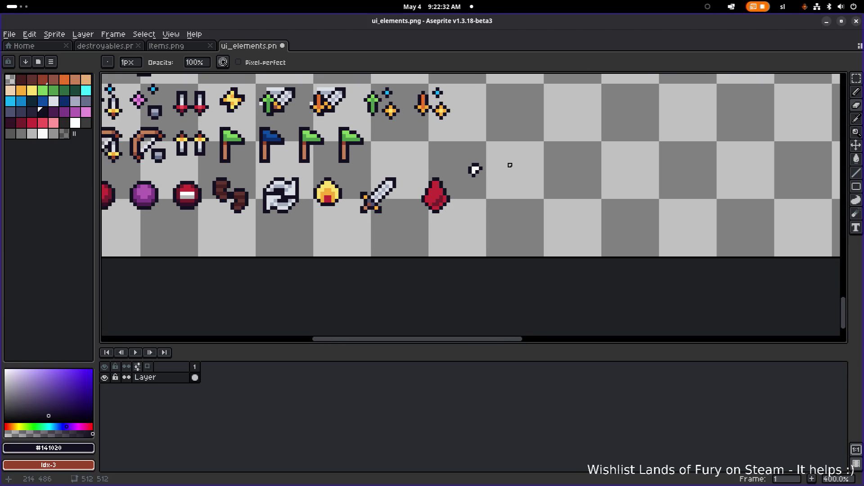
pyautogui.scroll(2, 502, 173)
pyautogui.scroll(4, 468, 168)
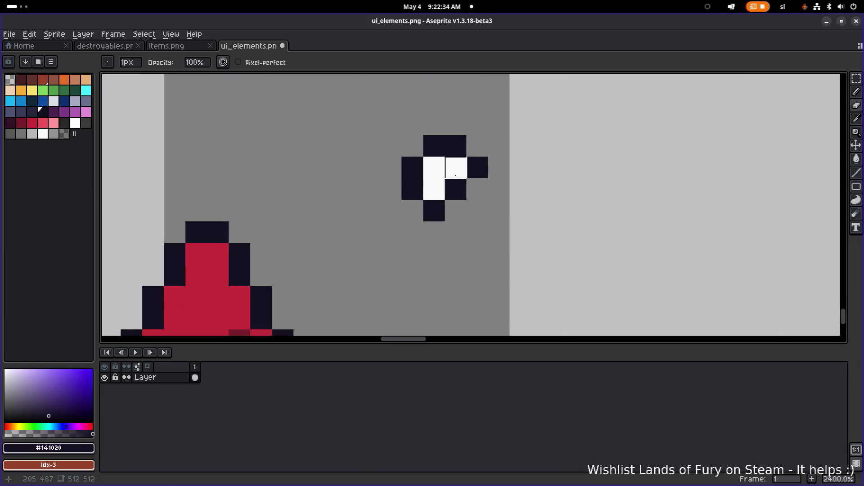
# - Darken one white pixel of the icon, then paste a copy and drag it onto the red gem
pyautogui.press('b')
pyautogui.click(449, 175)
pyautogui.hotkey('ctrl', 'v')
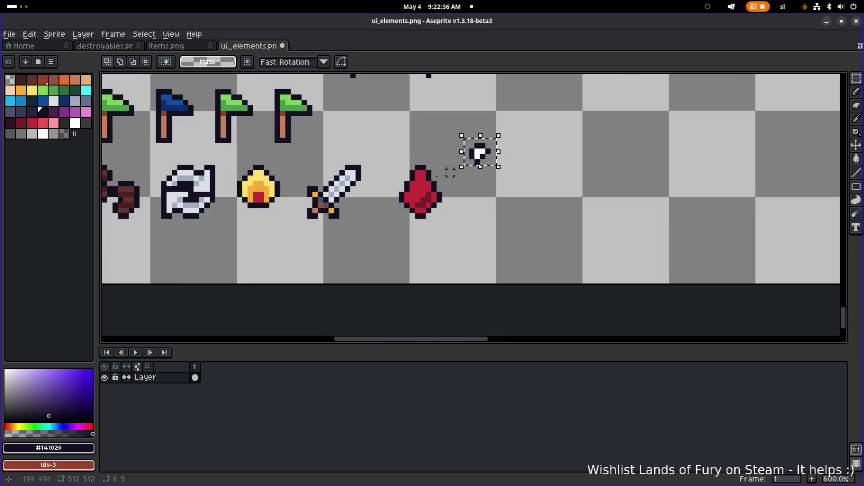
pyautogui.scroll(-5, 481, 145)
pyautogui.moveTo(556, 172)
pyautogui.mouseDown()
pyautogui.moveTo(543, 185)
pyautogui.moveTo(547, 171)
pyautogui.moveTo(585, 181)
pyautogui.moveTo(596, 164)
pyautogui.moveTo(600, 170)
pyautogui.moveTo(596, 162)
pyautogui.moveTo(546, 182)
pyautogui.moveTo(593, 130)
pyautogui.moveTo(476, 251)
pyautogui.moveTo(420, 177)
pyautogui.moveTo(575, 116)
pyautogui.mouseUp()
# - Commit the pasted white icon in place beside the red gem
pyautogui.scroll(-1, 589, 129)
pyautogui.scroll(2, 592, 129)
pyautogui.scroll(3, 596, 134)
pyautogui.scroll(-6, 571, 132)
pyautogui.scroll(-2, 571, 131)
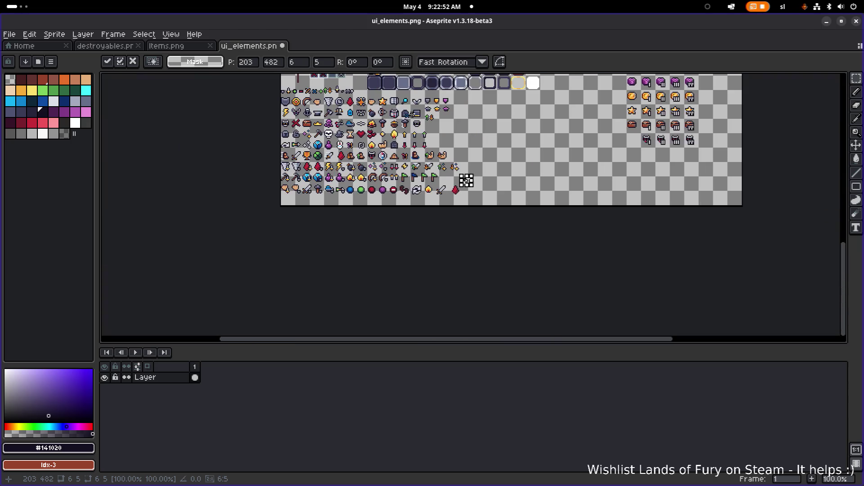
pyautogui.scroll(4, 462, 180)
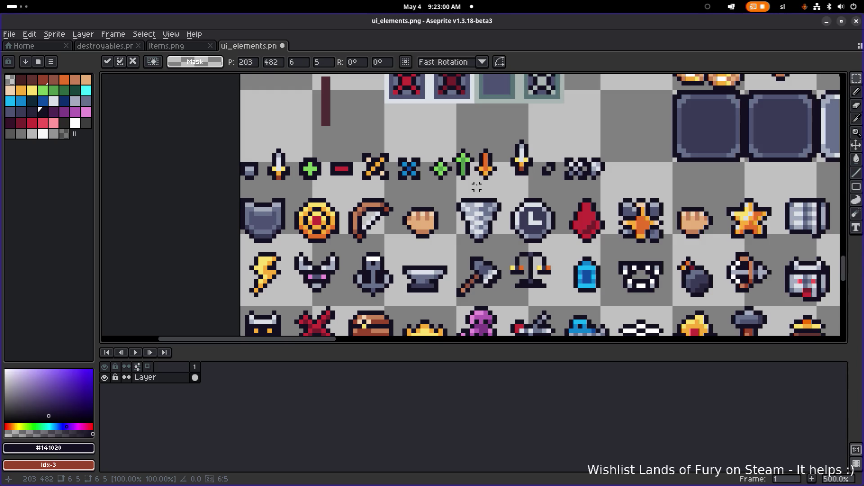
pyautogui.hscroll(2, 423, 175)
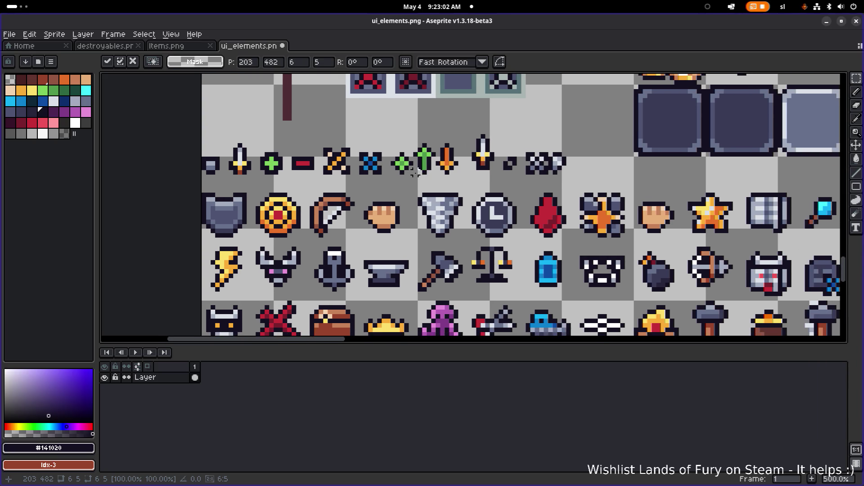
pyautogui.press('Return')
pyautogui.scroll(-3, 432, 166)
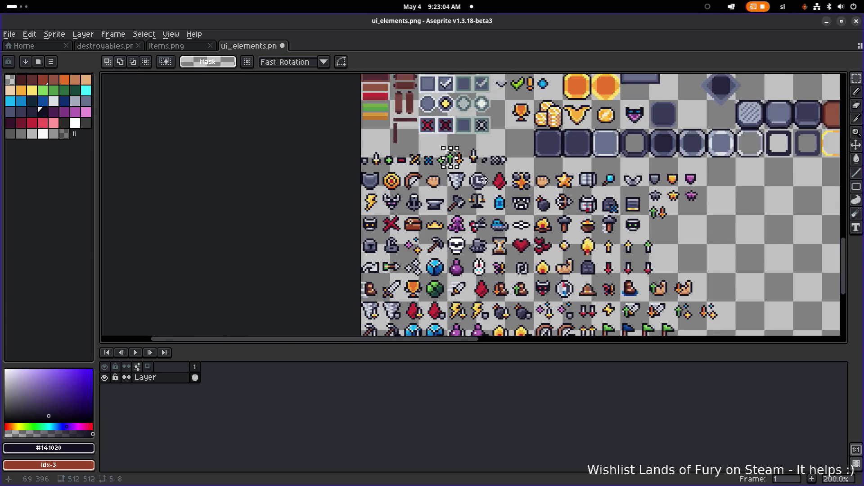
# - Move the small green arrow out of the icon rows into empty canvas
pyautogui.hscroll(3, 450, 158)
pyautogui.moveTo(371, 121); pyautogui.dragTo(673, 241)
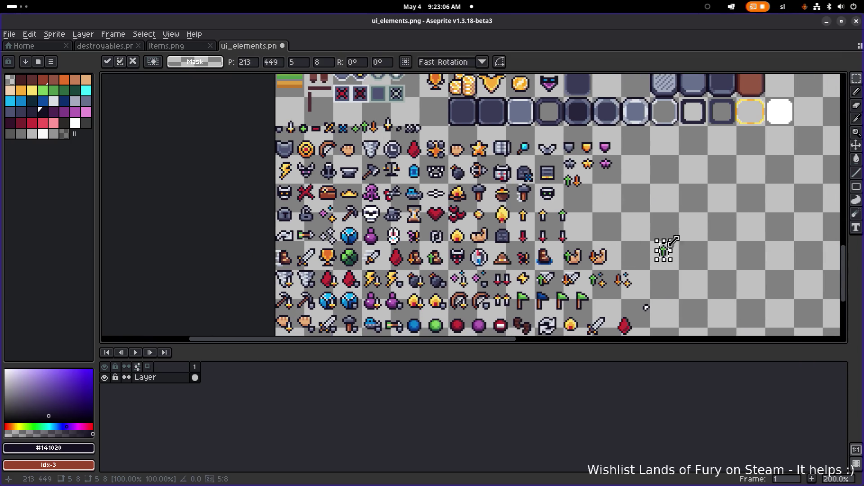
pyautogui.scroll(-4, 674, 241)
pyautogui.scroll(5, 627, 243)
pyautogui.scroll(-4, 443, 171)
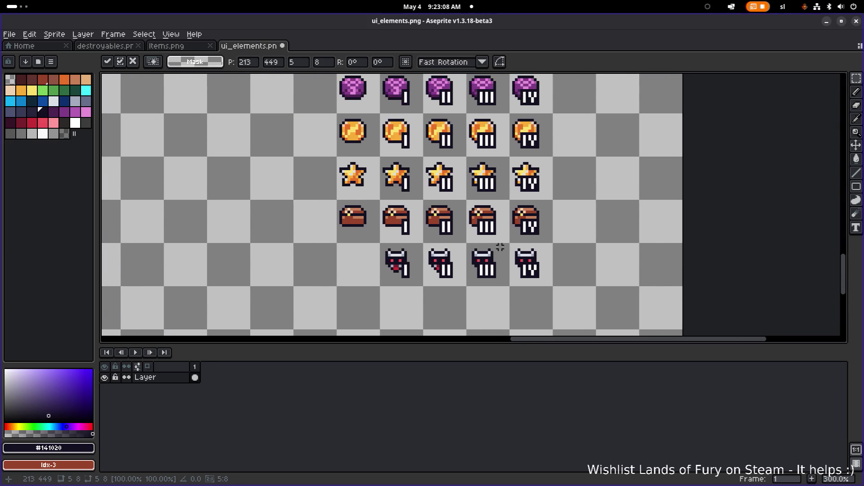
pyautogui.scroll(1, 477, 157)
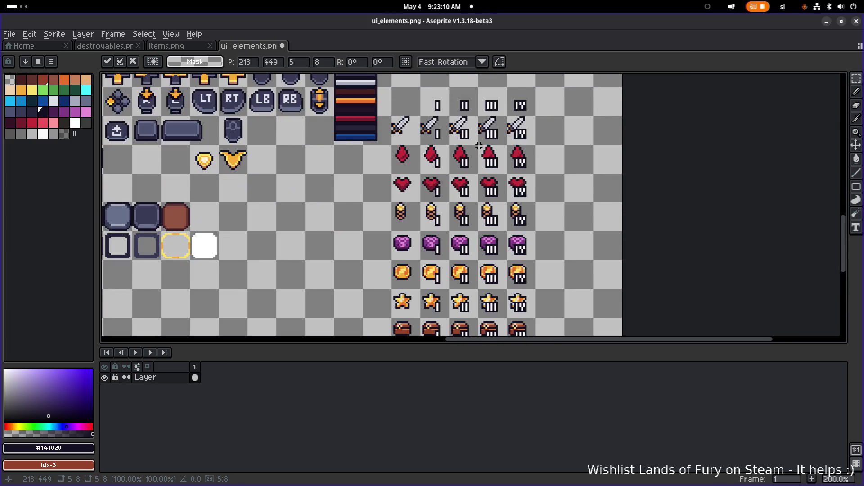
pyautogui.scroll(-1, 477, 158)
pyautogui.moveTo(348, 243); pyautogui.dragTo(485, 203)
pyautogui.scroll(2, 414, 267)
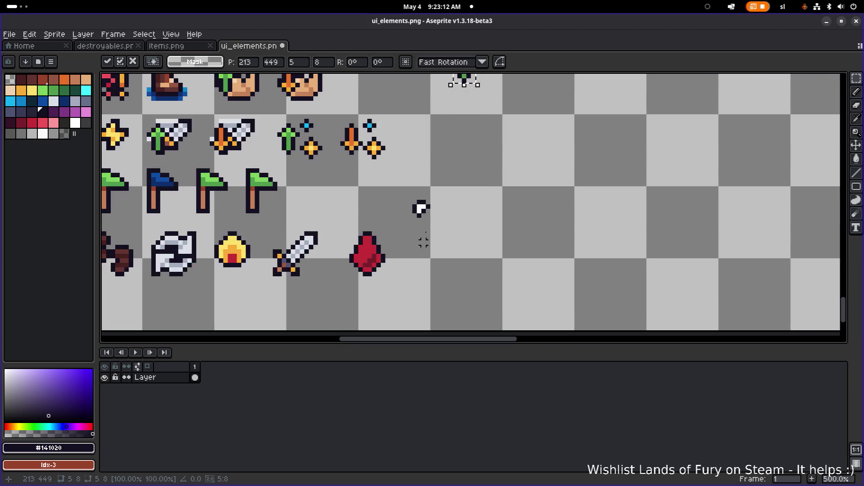
pyautogui.scroll(-1, 441, 204)
pyautogui.scroll(2, 423, 162)
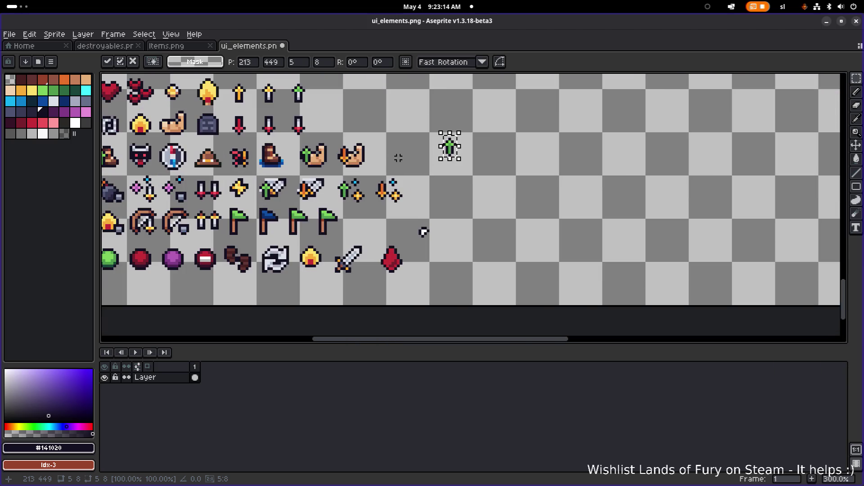
pyautogui.scroll(-1, 468, 209)
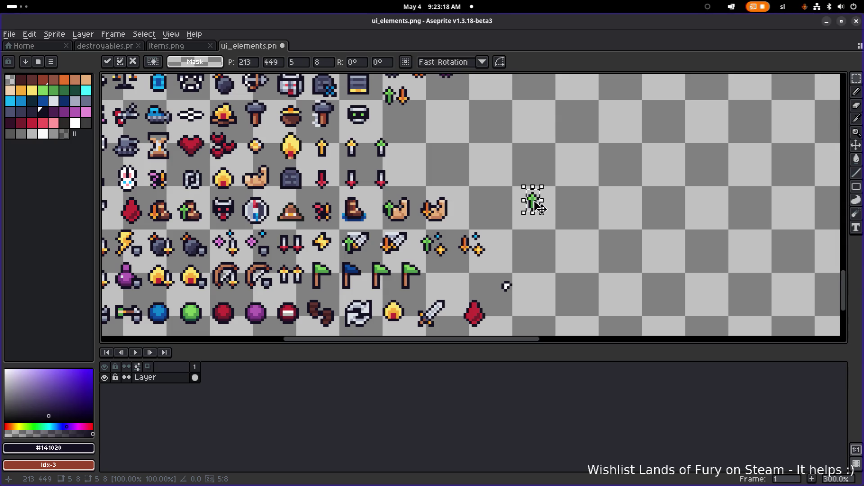
pyautogui.moveTo(537, 207); pyautogui.dragTo(546, 163)
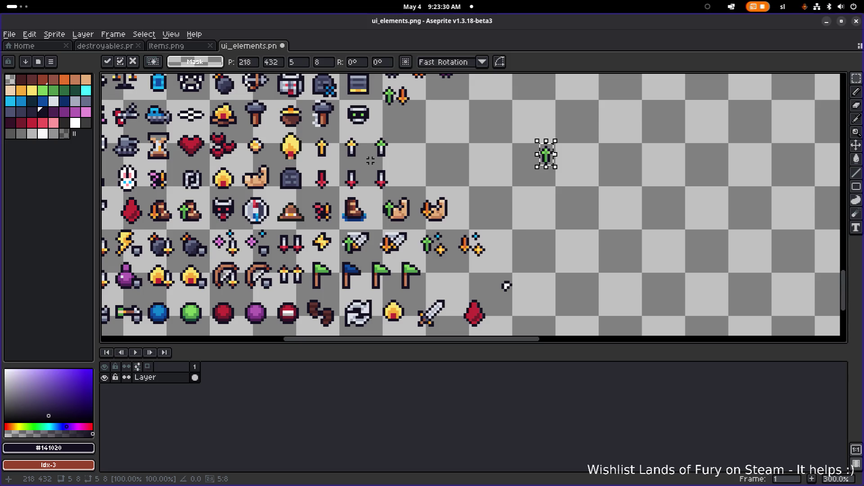
# - Reselect the green arrow, try it on the red gem, and set it just right of it
pyautogui.moveTo(358, 169)
pyautogui.mouseDown()
pyautogui.moveTo(412, 134)
pyautogui.moveTo(552, 315)
pyautogui.moveTo(540, 307)
pyautogui.mouseUp()
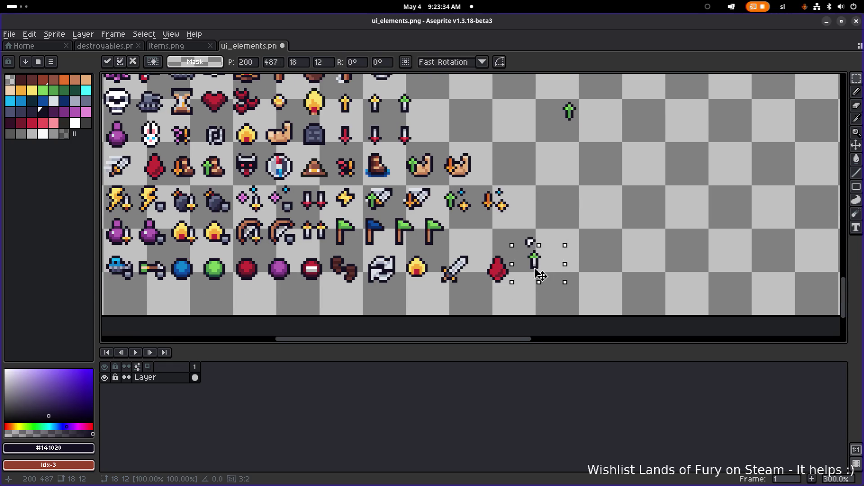
pyautogui.moveTo(542, 271)
pyautogui.mouseDown()
pyautogui.moveTo(514, 284)
pyautogui.moveTo(540, 286)
pyautogui.moveTo(512, 286)
pyautogui.moveTo(579, 279)
pyautogui.mouseUp()
pyautogui.click(549, 245)
# - Delete the spare arrow and the small white icon from the sheet
pyautogui.moveTo(517, 257)
pyautogui.mouseDown()
pyautogui.moveTo(571, 212)
pyautogui.moveTo(597, 130)
pyautogui.moveTo(599, 139)
pyautogui.mouseUp()
pyautogui.click(546, 191)
pyautogui.moveTo(545, 195); pyautogui.dragTo(639, 95)
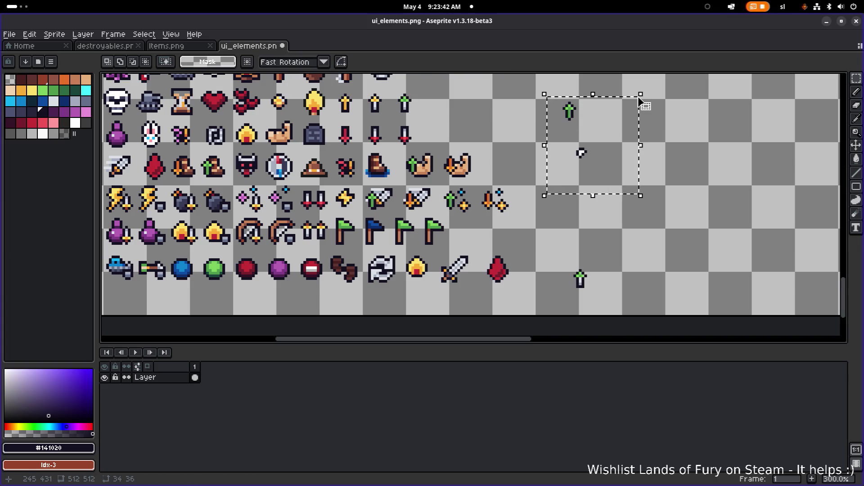
pyautogui.press('Delete')
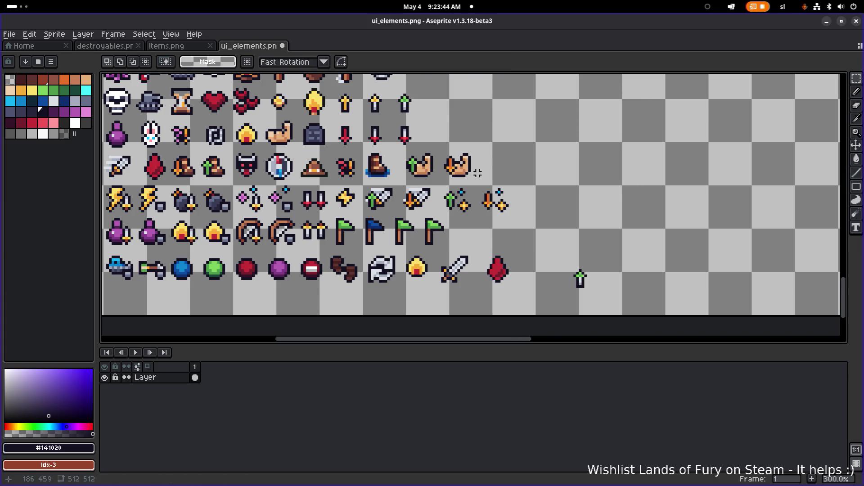
# - Select the lone green up-arrow and drag it into the empty space on the right
pyautogui.moveTo(330, 121); pyautogui.dragTo(360, 89)
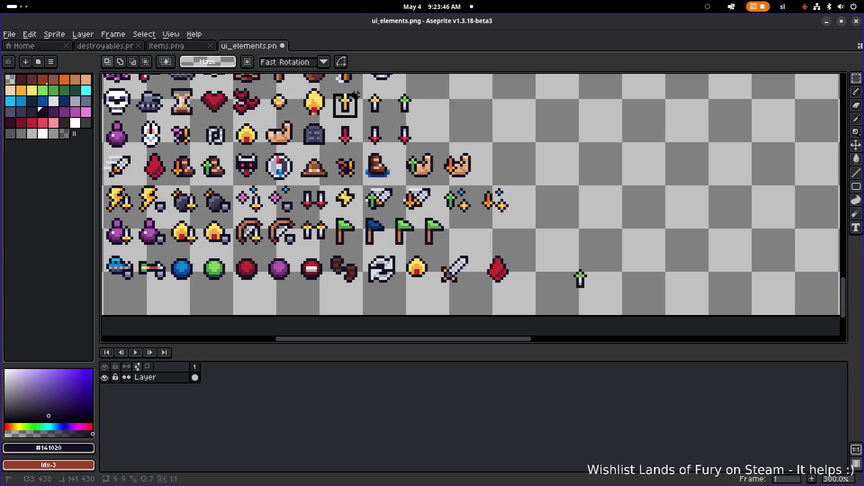
pyautogui.moveTo(558, 301); pyautogui.dragTo(614, 253)
pyautogui.hscroll(-5, 574, 252)
pyautogui.hscroll(-5, 575, 252)
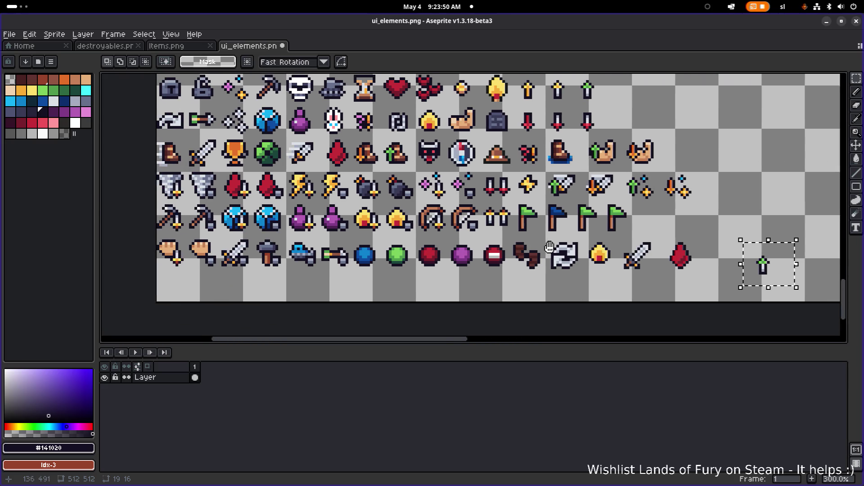
pyautogui.hscroll(5, 817, 266)
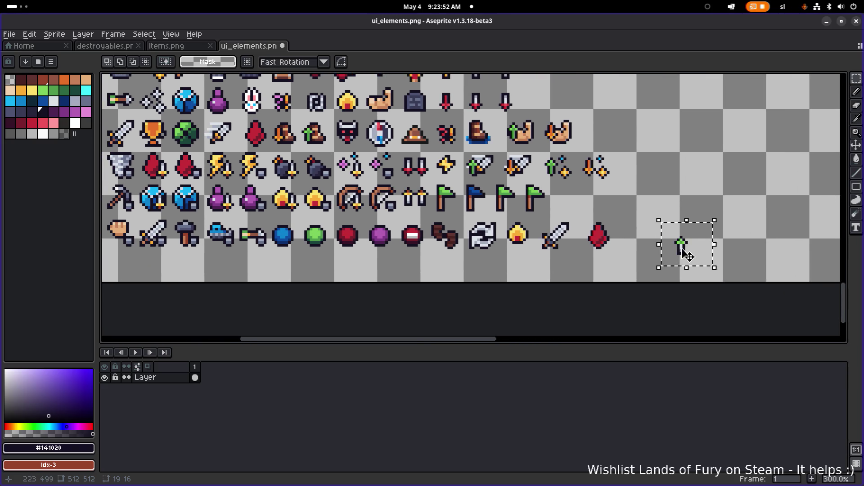
pyautogui.moveTo(696, 245)
pyautogui.mouseDown()
pyautogui.moveTo(279, 196)
pyautogui.moveTo(180, 203)
pyautogui.moveTo(185, 234)
pyautogui.moveTo(199, 247)
pyautogui.moveTo(223, 223)
pyautogui.moveTo(252, 215)
pyautogui.moveTo(196, 246)
pyautogui.mouseUp()
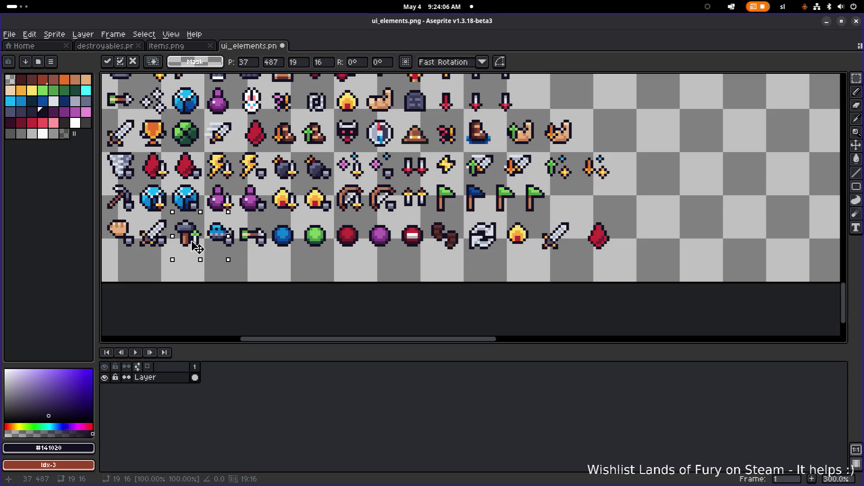
pyautogui.moveTo(196, 248); pyautogui.dragTo(639, 212)
# - Bring the sheet's bottom edge into view and drop the green arrow above-right of the red drop
pyautogui.hscroll(-5, 620, 183)
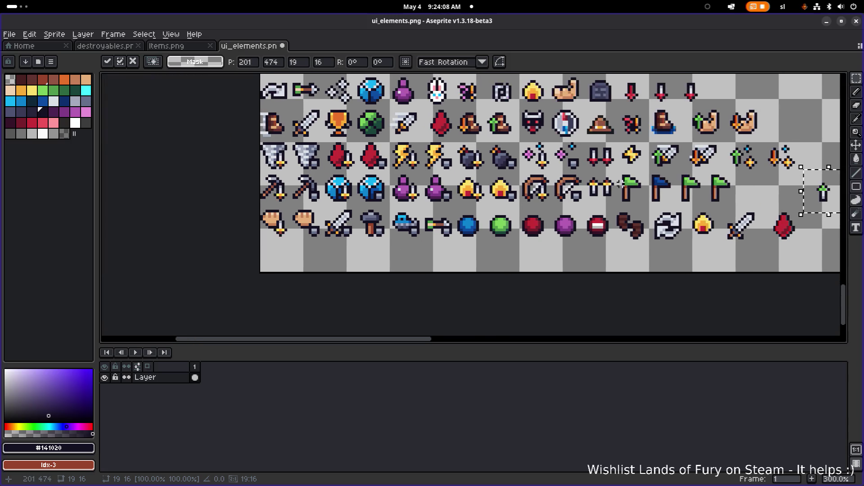
pyautogui.scroll(-1, 435, 198)
pyautogui.hscroll(5, 431, 199)
pyautogui.scroll(3, 431, 199)
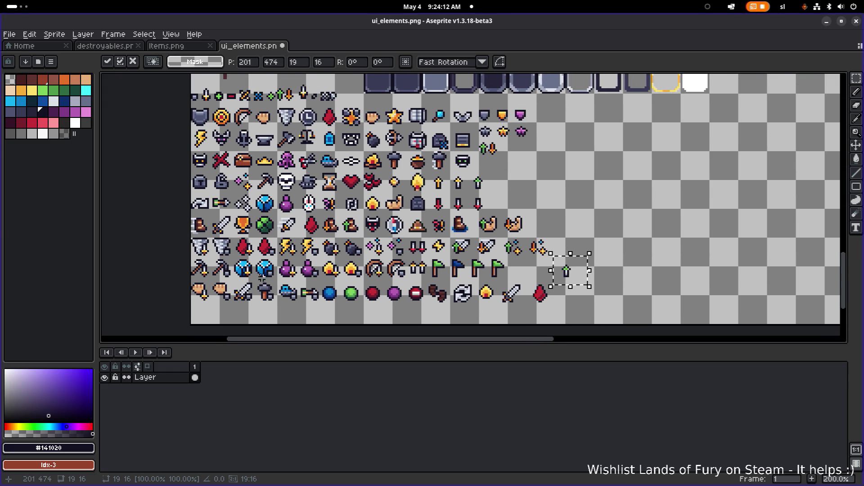
pyautogui.scroll(1, 235, 224)
pyautogui.scroll(1, 235, 224)
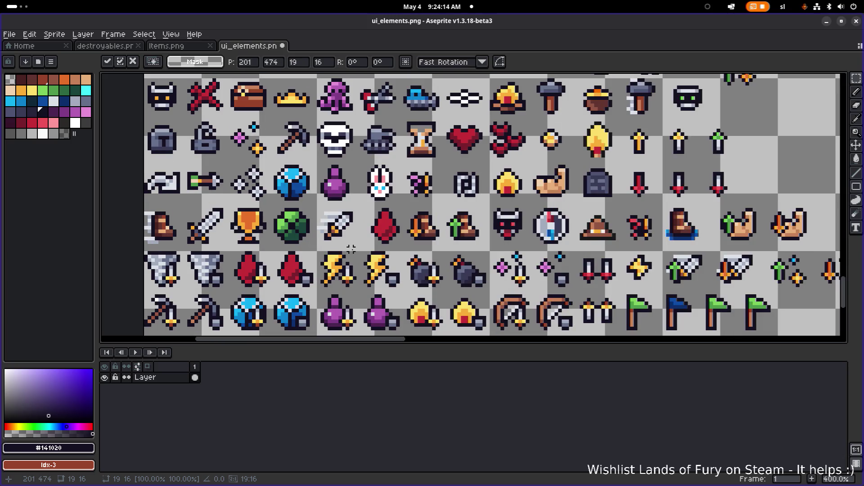
pyautogui.scroll(-4, 401, 242)
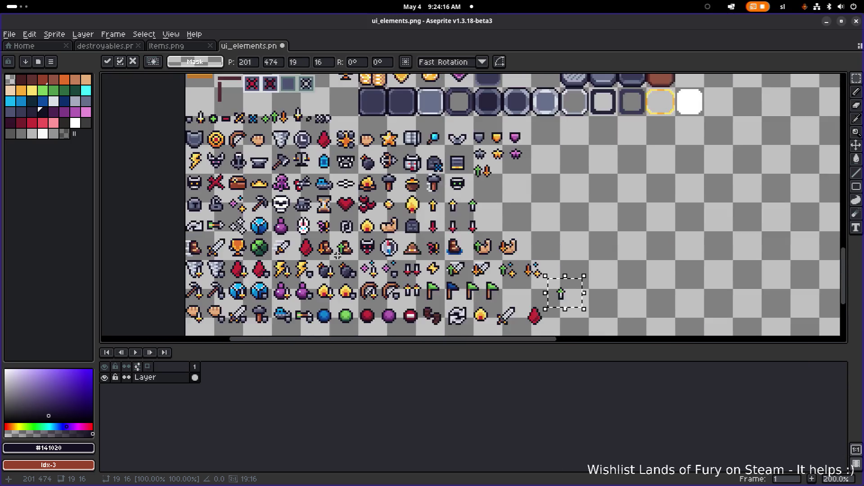
pyautogui.scroll(1, 338, 256)
pyautogui.scroll(2, 227, 277)
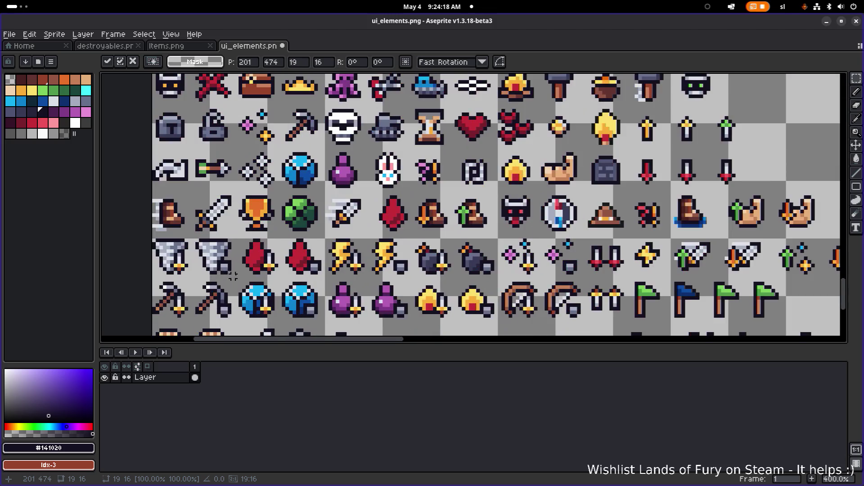
pyautogui.moveTo(346, 285); pyautogui.dragTo(409, 188)
pyautogui.scroll(5, 367, 222)
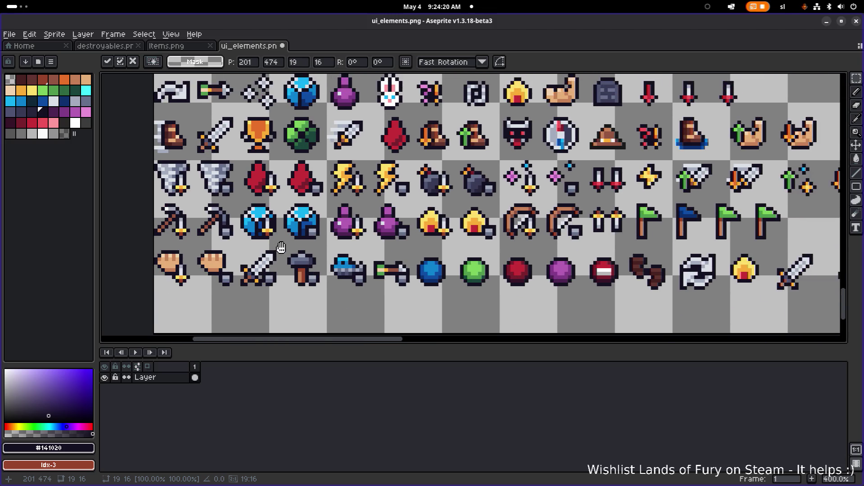
pyautogui.scroll(-2, 354, 235)
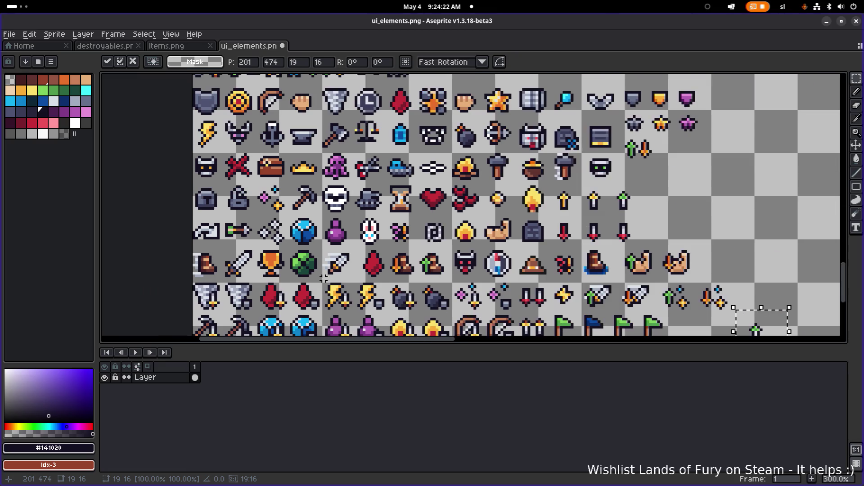
pyautogui.scroll(-1, 607, 297)
pyautogui.scroll(4, 247, 257)
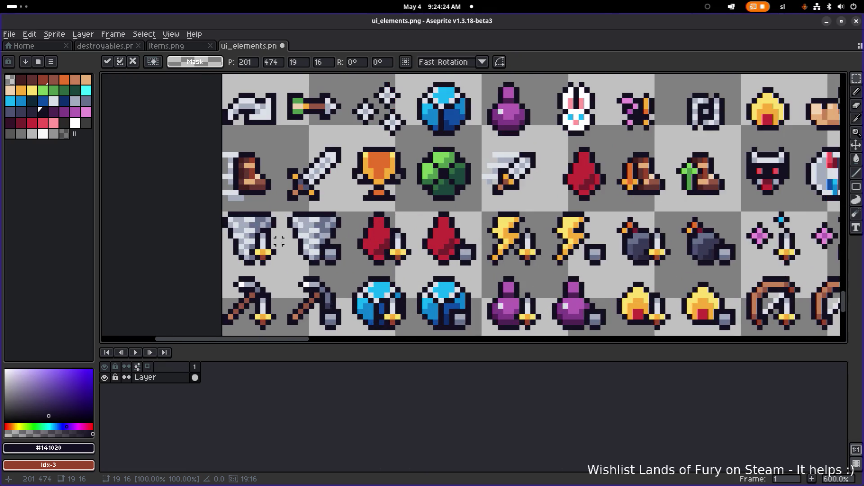
pyautogui.scroll(-4, 279, 242)
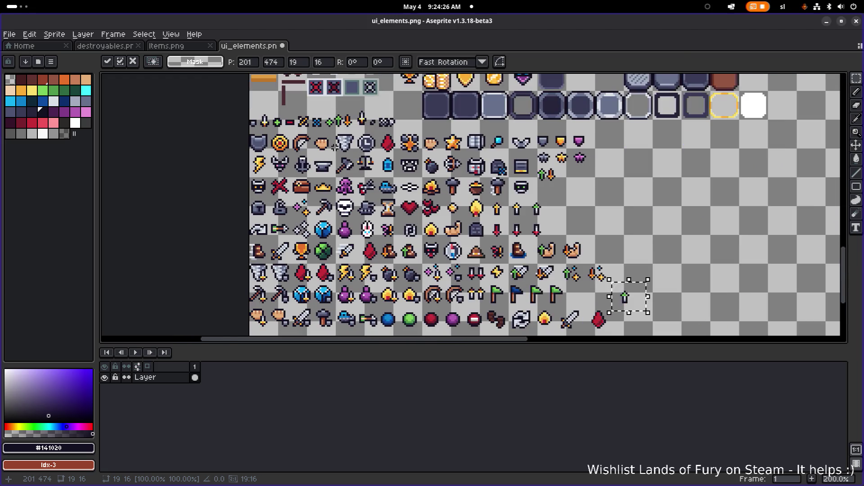
pyautogui.moveTo(330, 131); pyautogui.dragTo(355, 154)
# - Move the tornado icon out to the empty area right of the top rows
pyautogui.scroll(2, 375, 142)
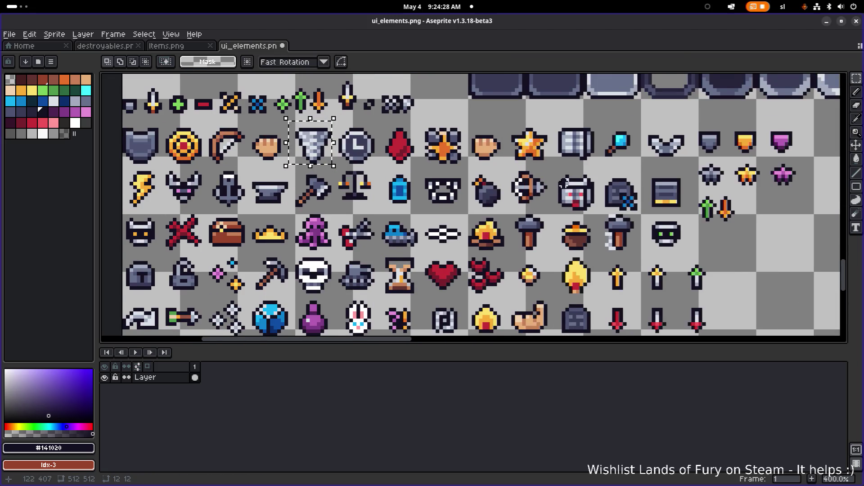
pyautogui.scroll(-2, 563, 182)
pyautogui.scroll(1, 372, 165)
pyautogui.moveTo(205, 144)
pyautogui.mouseDown()
pyautogui.moveTo(580, 186)
pyautogui.moveTo(680, 187)
pyautogui.moveTo(555, 181)
pyautogui.moveTo(718, 213)
pyautogui.moveTo(448, 197)
pyautogui.mouseUp()
pyautogui.scroll(1, 307, 178)
pyautogui.click(557, 233)
pyautogui.moveTo(566, 237); pyautogui.dragTo(663, 156)
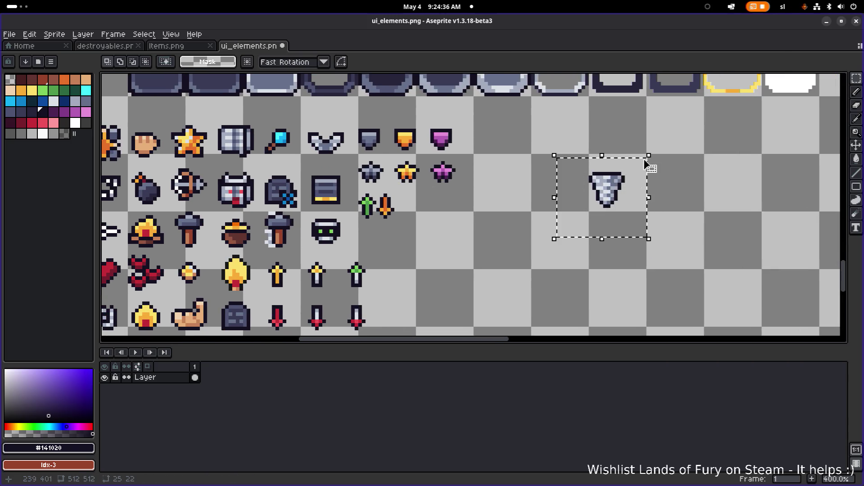
pyautogui.moveTo(632, 197); pyautogui.dragTo(628, 192)
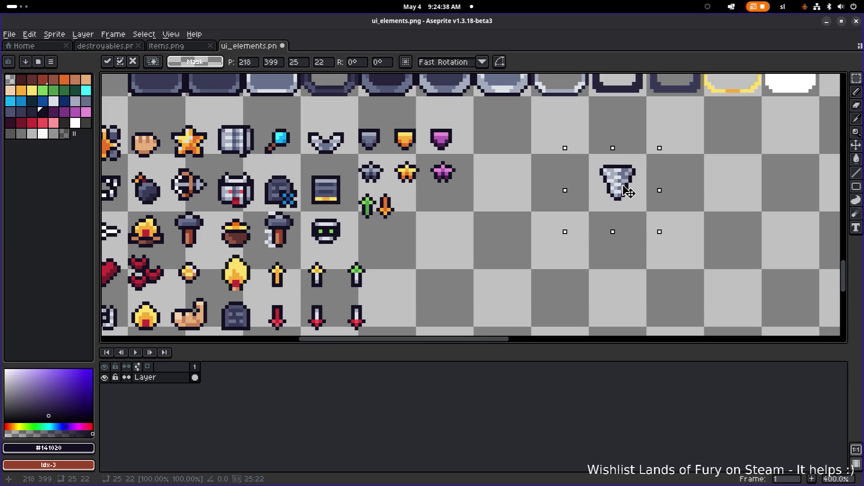
# - Place the red drop icon beside the tornado
pyautogui.scroll(-3, 630, 192)
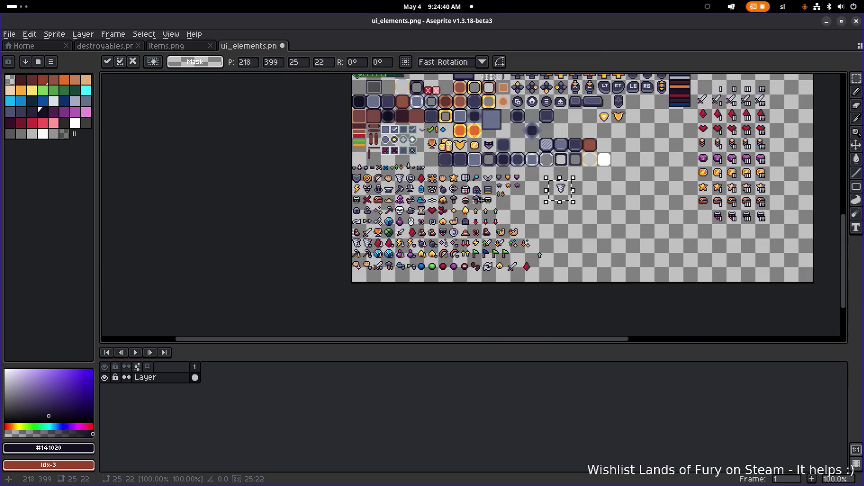
pyautogui.scroll(3, 467, 197)
pyautogui.moveTo(390, 163); pyautogui.dragTo(427, 127)
pyautogui.moveTo(426, 171)
pyautogui.mouseDown()
pyautogui.moveTo(265, 167)
pyautogui.moveTo(720, 186)
pyautogui.moveTo(706, 170)
pyautogui.moveTo(707, 179)
pyautogui.mouseUp()
pyautogui.scroll(3, 710, 180)
pyautogui.scroll(-2, 717, 220)
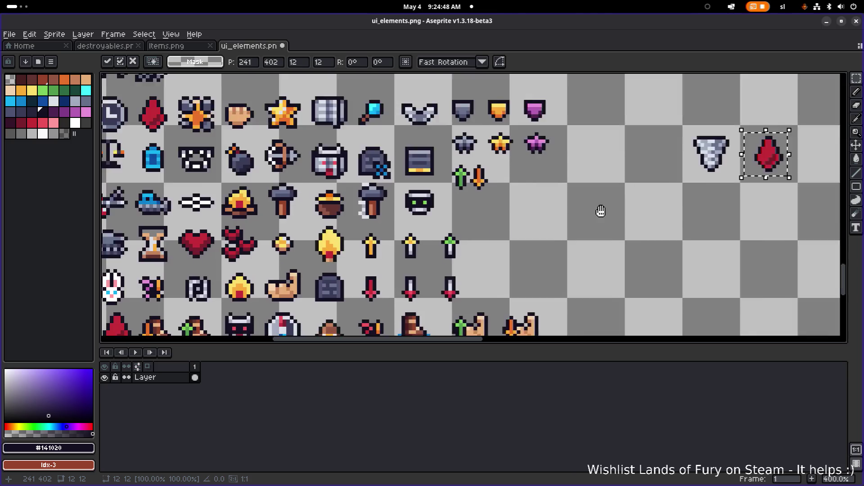
pyautogui.click(629, 224)
# - Select the bomb icon to copy it beside the red drop
pyautogui.scroll(-2, 526, 225)
pyautogui.scroll(-2, 411, 240)
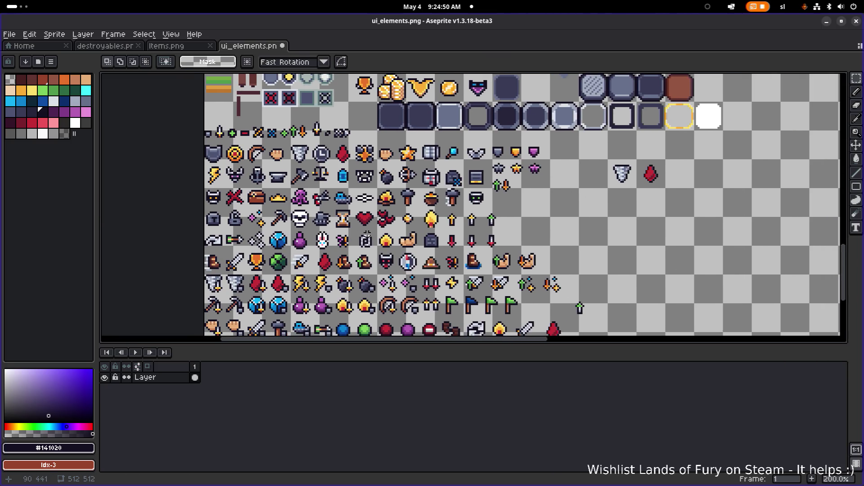
pyautogui.scroll(2, 388, 200)
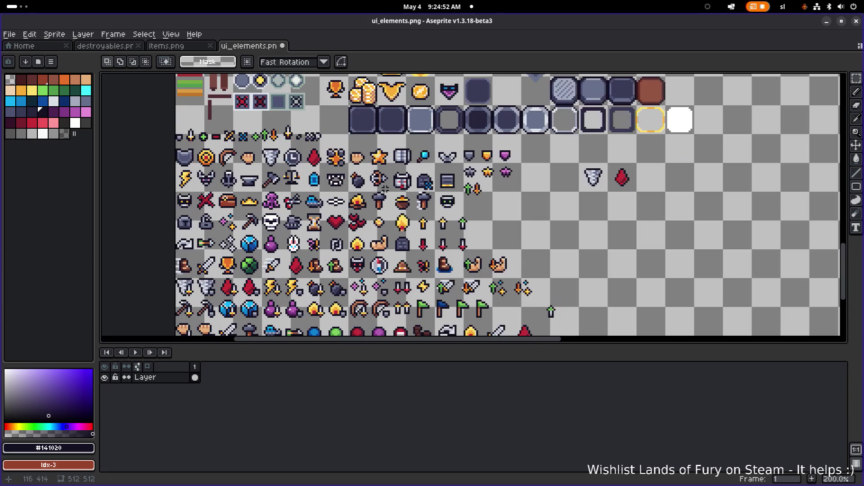
pyautogui.hscroll(2, 339, 162)
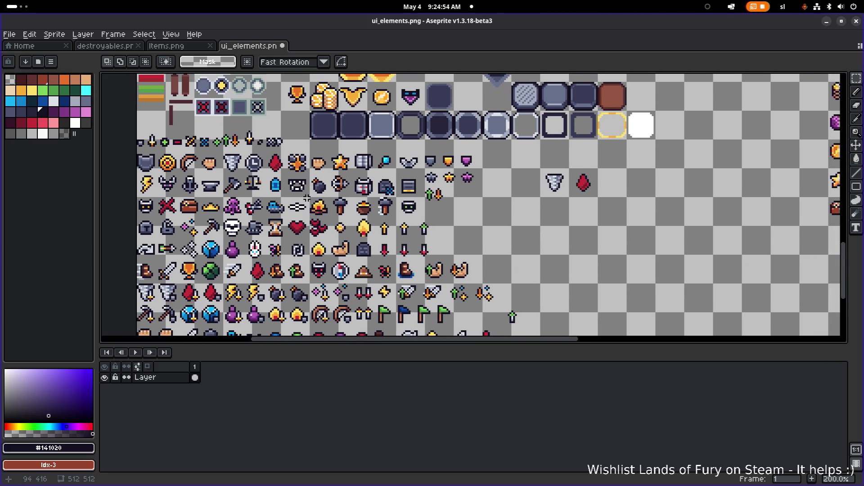
pyautogui.moveTo(307, 198)
pyautogui.mouseDown()
pyautogui.moveTo(323, 170)
pyautogui.moveTo(657, 207)
pyautogui.moveTo(550, 153)
pyautogui.mouseUp()
pyautogui.scroll(3, 657, 207)
pyautogui.scroll(-4, 551, 153)
# - Place the bow icon right after the bomb in the new row
pyautogui.scroll(1, 454, 180)
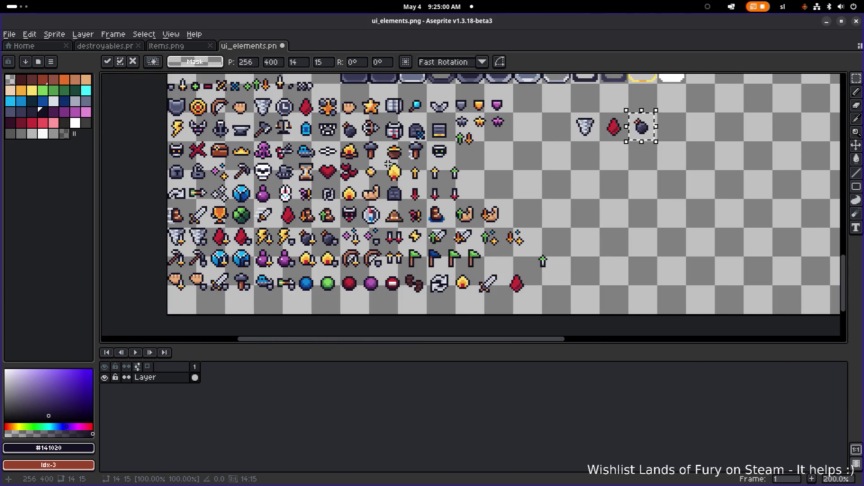
pyautogui.moveTo(388, 165); pyautogui.dragTo(416, 168)
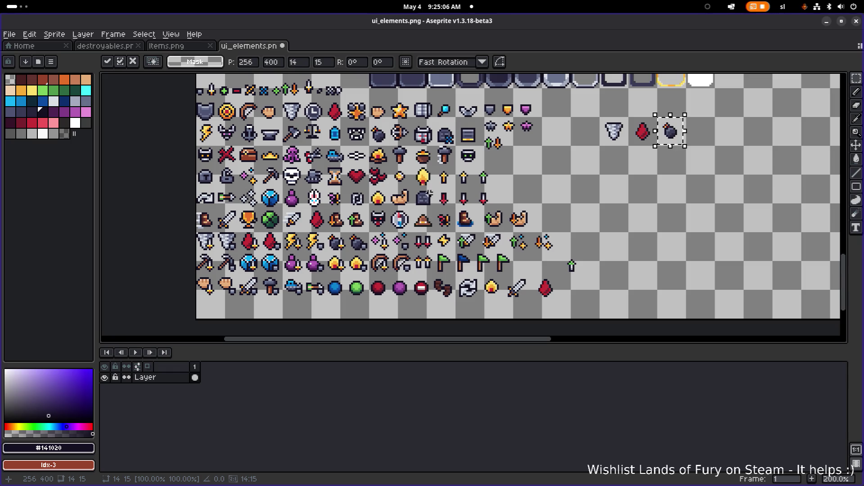
pyautogui.scroll(1, 389, 169)
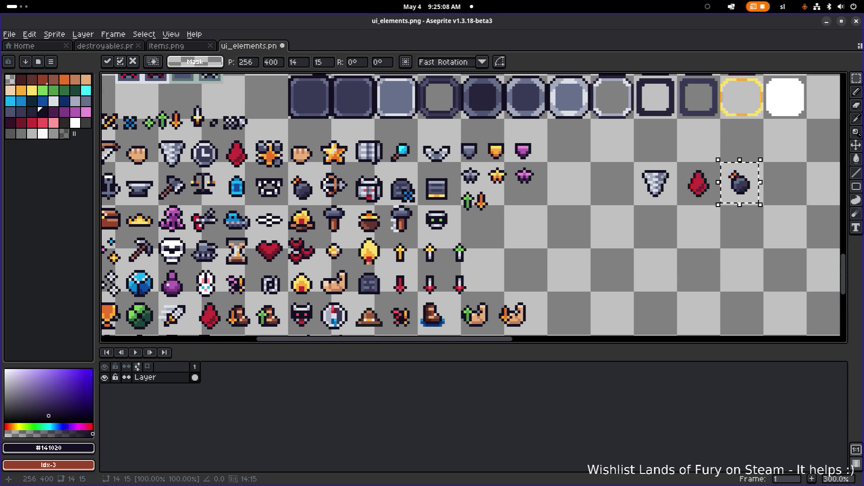
pyautogui.moveTo(314, 207); pyautogui.dragTo(355, 165)
pyautogui.moveTo(219, 155); pyautogui.dragTo(324, 143)
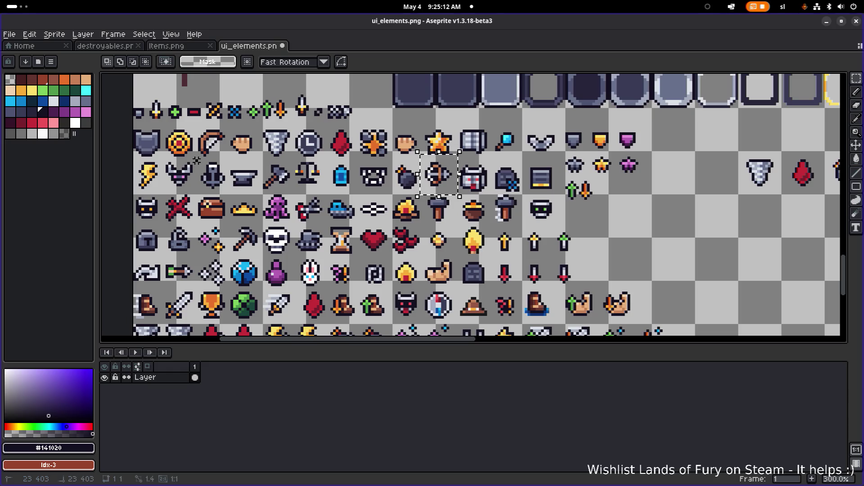
pyautogui.moveTo(197, 160)
pyautogui.mouseDown()
pyautogui.moveTo(229, 122)
pyautogui.moveTo(721, 213)
pyautogui.moveTo(441, 216)
pyautogui.moveTo(606, 171)
pyautogui.mouseUp()
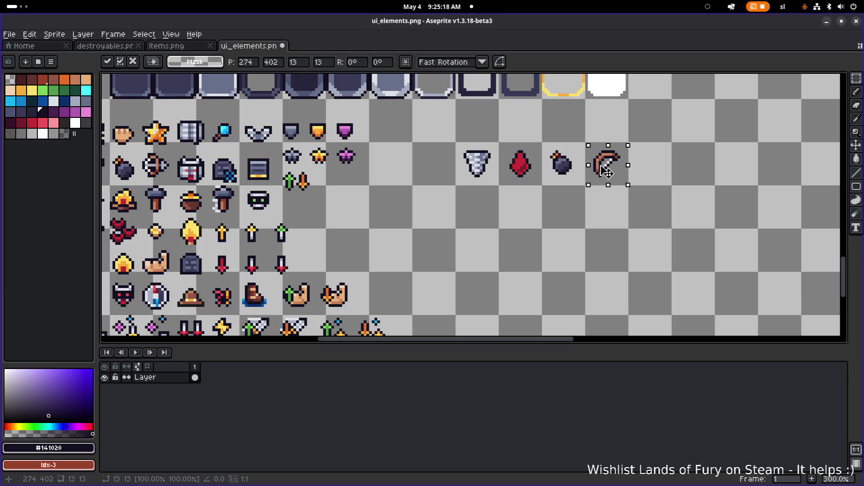
pyautogui.click(672, 175)
pyautogui.scroll(-2, 666, 178)
pyautogui.scroll(1, 571, 184)
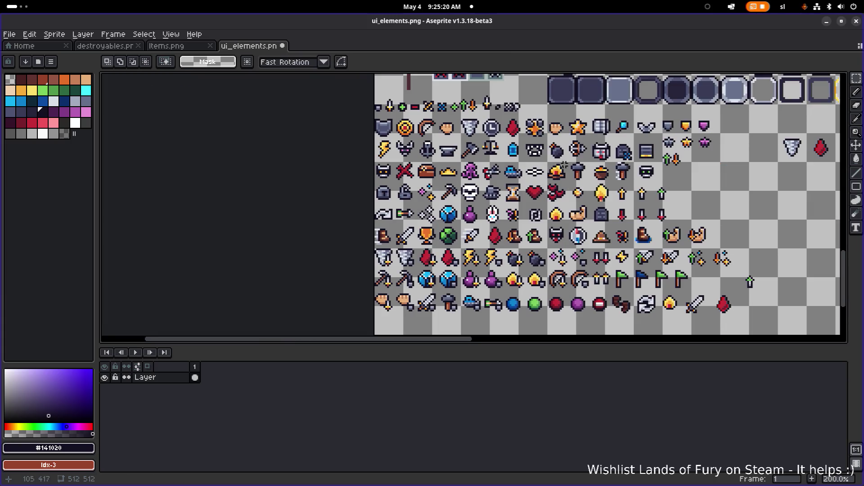
# - Move the lightning bolt next to the bow and commit it
pyautogui.moveTo(607, 165); pyautogui.dragTo(547, 167)
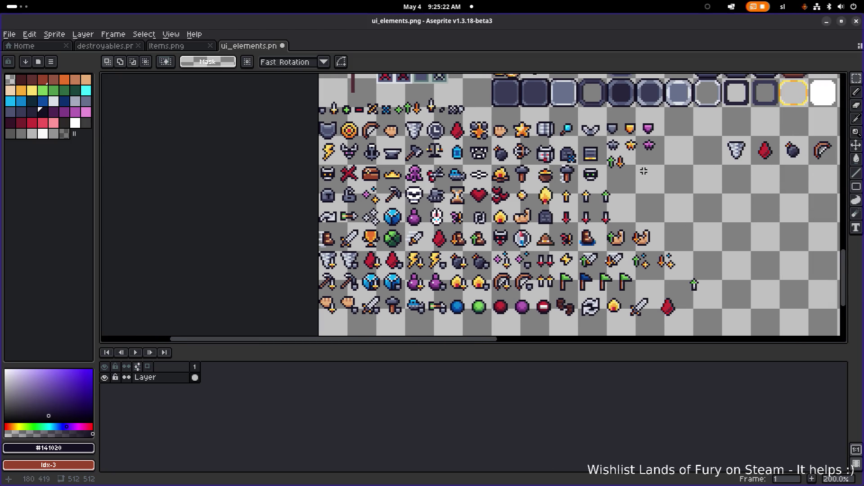
pyautogui.moveTo(614, 166); pyautogui.dragTo(580, 165)
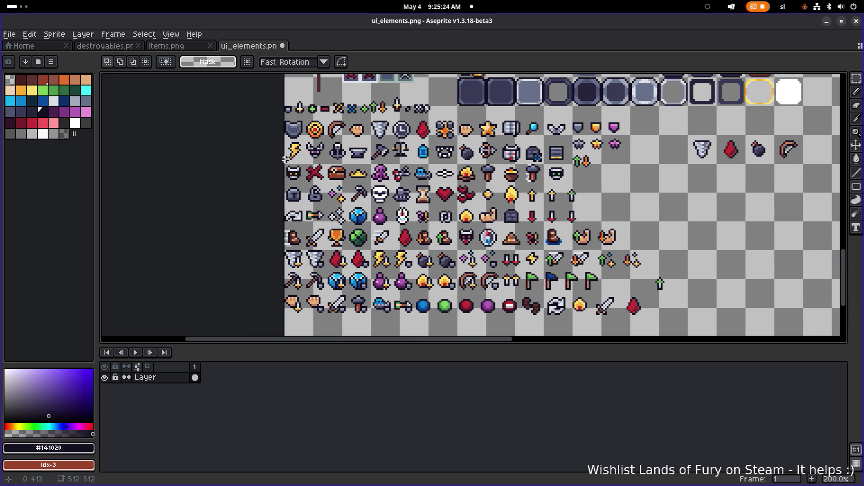
pyautogui.moveTo(286, 160); pyautogui.dragTo(310, 137)
pyautogui.moveTo(484, 192); pyautogui.dragTo(383, 183)
pyautogui.moveTo(196, 149)
pyautogui.mouseDown()
pyautogui.moveTo(727, 160)
pyautogui.moveTo(721, 147)
pyautogui.mouseUp()
pyautogui.scroll(3, 719, 145)
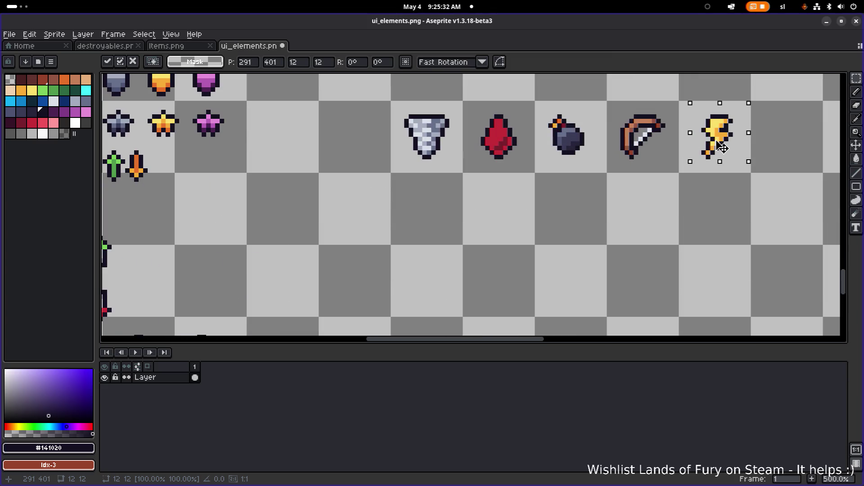
pyautogui.press('Return')
pyautogui.click(641, 193)
# - Select the sparkle icon and pull a copy toward the new row
pyautogui.scroll(-3, 492, 207)
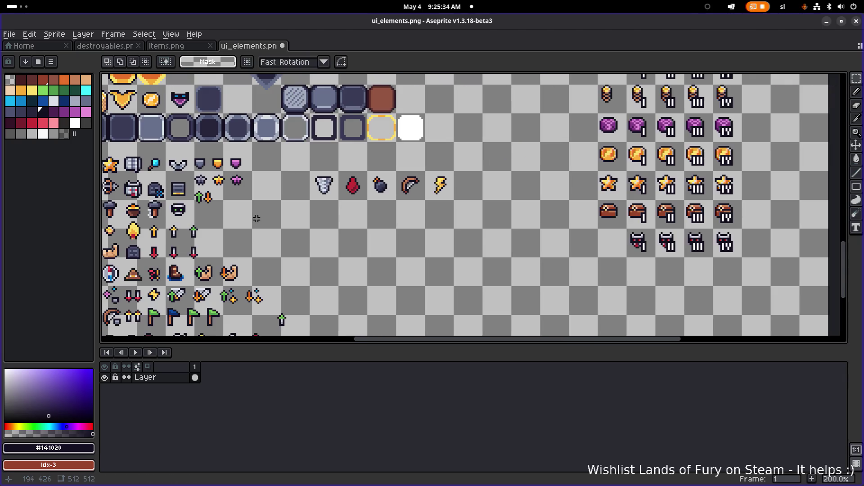
pyautogui.hscroll(-3, 450, 198)
pyautogui.scroll(1, 433, 192)
pyautogui.moveTo(495, 197)
pyautogui.mouseDown()
pyautogui.moveTo(332, 187)
pyautogui.moveTo(392, 188)
pyautogui.mouseUp()
pyautogui.scroll(-2, 332, 187)
pyautogui.scroll(2, 316, 191)
pyautogui.hscroll(-5, 392, 188)
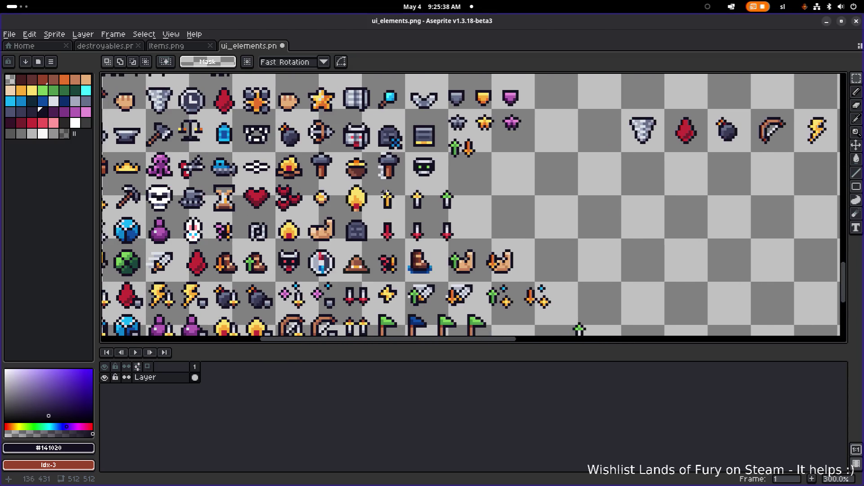
pyautogui.scroll(1, 376, 182)
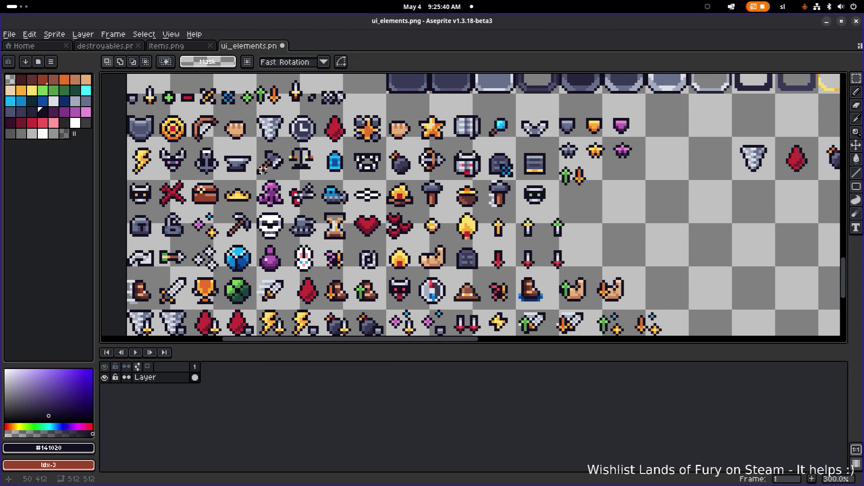
pyautogui.moveTo(419, 181); pyautogui.dragTo(422, 148)
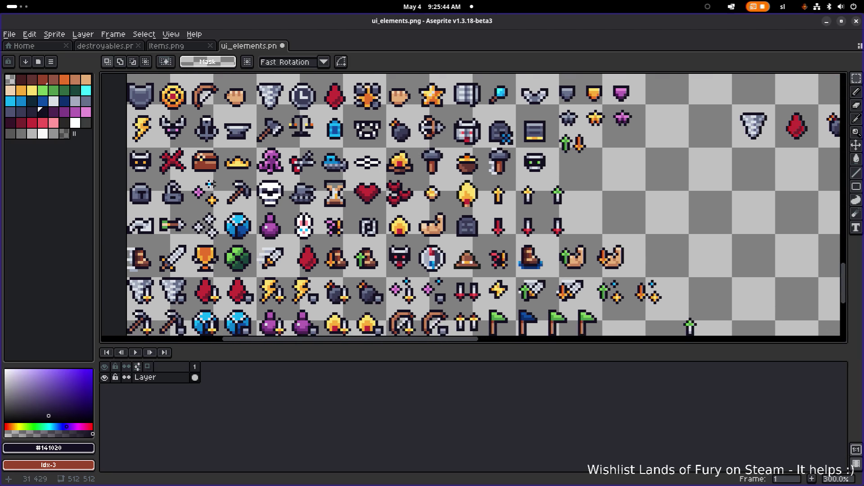
pyautogui.scroll(1, 209, 183)
pyautogui.moveTo(184, 217); pyautogui.dragTo(227, 171)
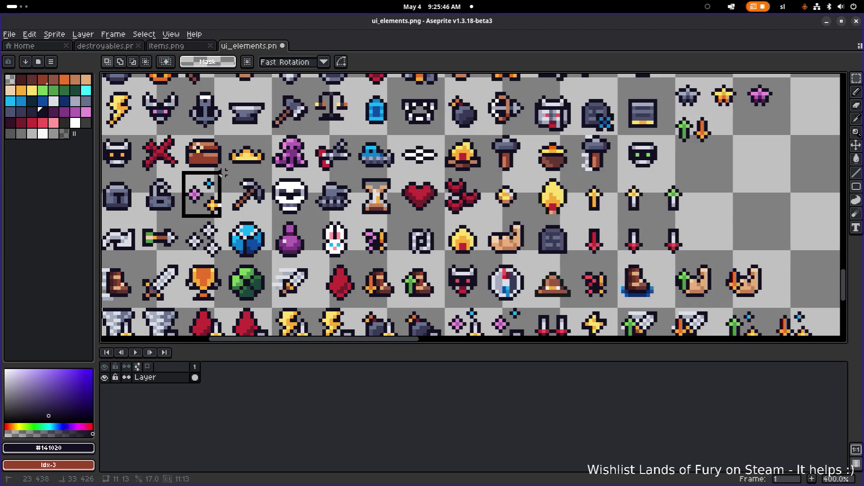
pyautogui.hscroll(1, 387, 211)
pyautogui.scroll(-1, 334, 205)
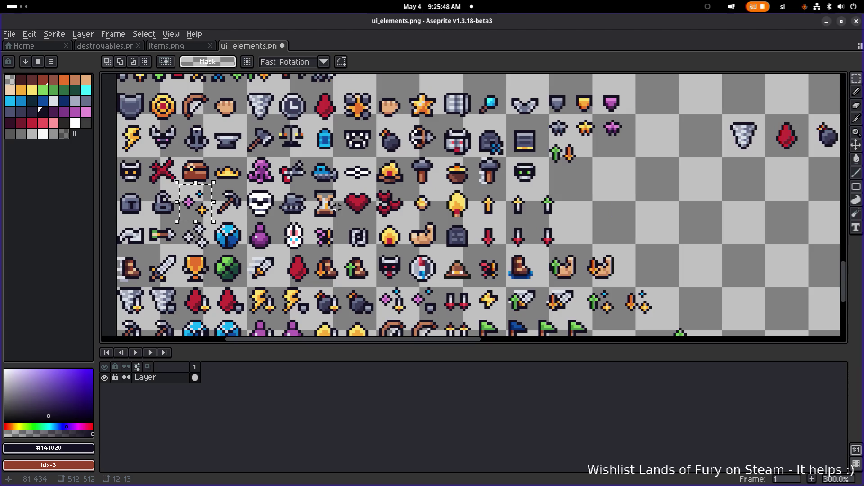
pyautogui.moveTo(221, 212)
pyautogui.mouseDown()
pyautogui.moveTo(716, 173)
pyautogui.moveTo(374, 174)
pyautogui.moveTo(617, 140)
pyautogui.moveTo(626, 148)
pyautogui.mouseUp()
# - Commit the sparkles in place after the lightning bolt
pyautogui.scroll(3, 617, 140)
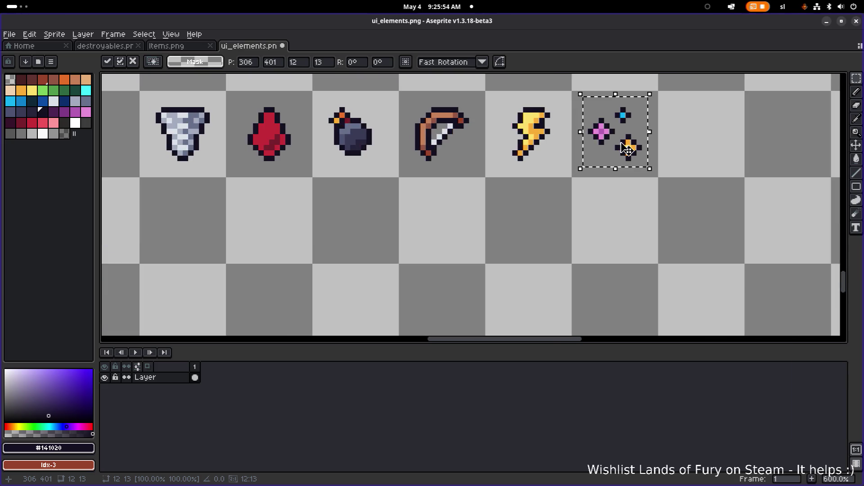
pyautogui.scroll(-3, 622, 146)
pyautogui.moveTo(373, 197); pyautogui.dragTo(531, 189)
pyautogui.press('Return')
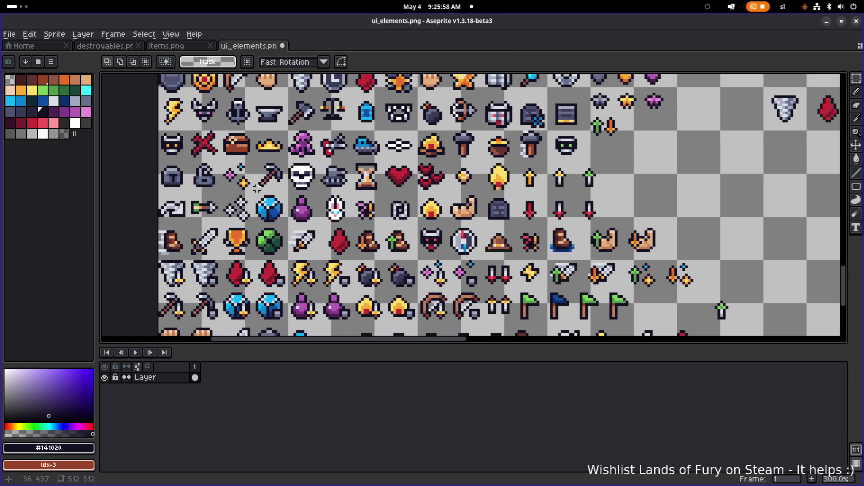
# - Move the pickaxe icon into the new row right beside the sparkles
pyautogui.moveTo(251, 195); pyautogui.dragTo(288, 158)
pyautogui.scroll(-3, 343, 195)
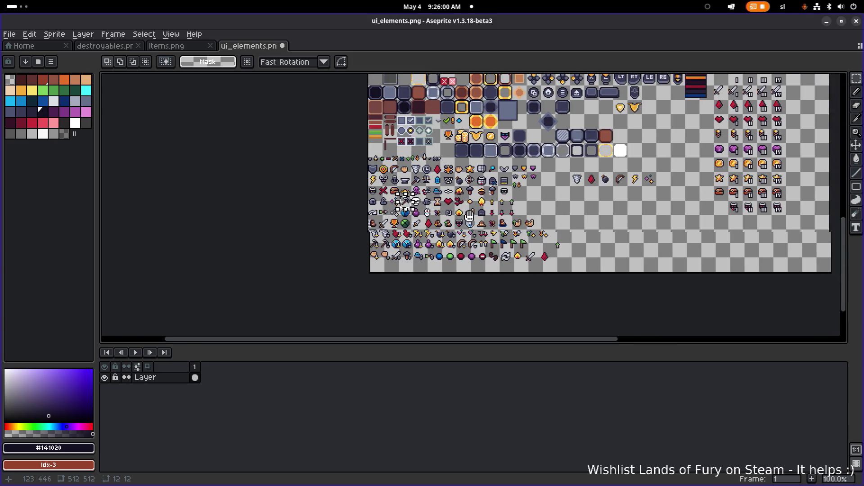
pyautogui.scroll(4, 315, 203)
pyautogui.scroll(-3, 278, 208)
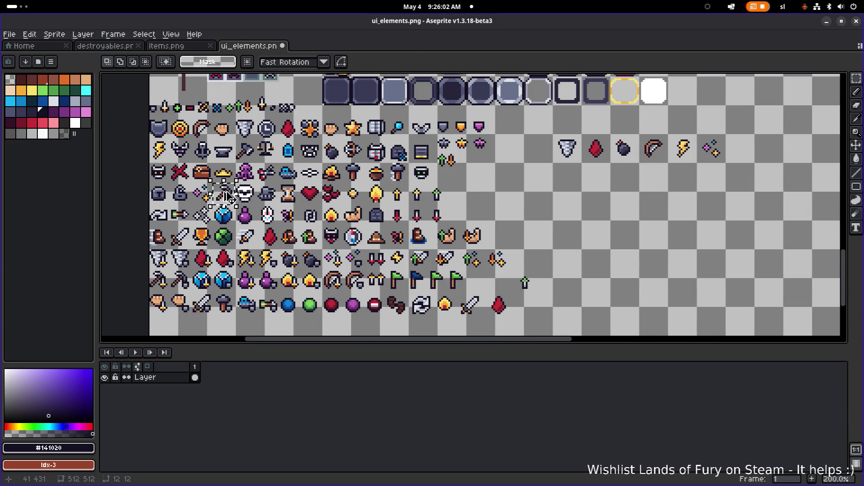
pyautogui.moveTo(225, 195); pyautogui.dragTo(630, 194)
pyautogui.scroll(2, 682, 184)
pyautogui.hscroll(3, 602, 204)
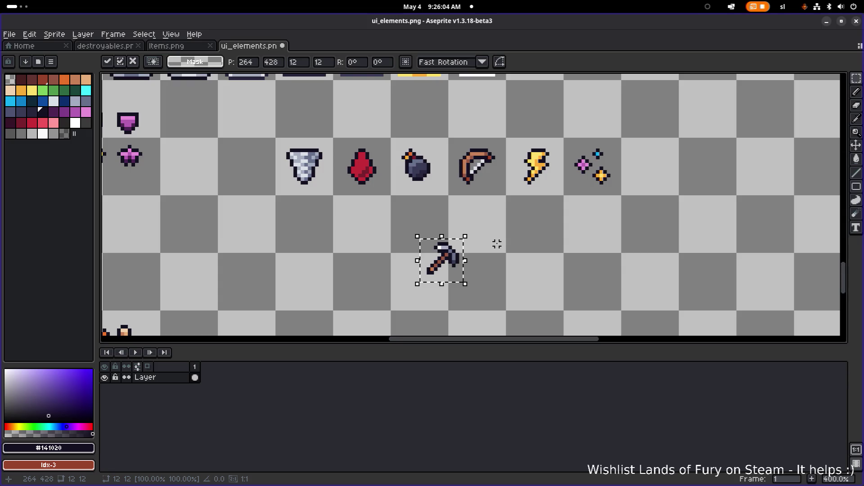
pyautogui.moveTo(448, 272)
pyautogui.mouseDown()
pyautogui.moveTo(636, 201)
pyautogui.moveTo(661, 181)
pyautogui.mouseUp()
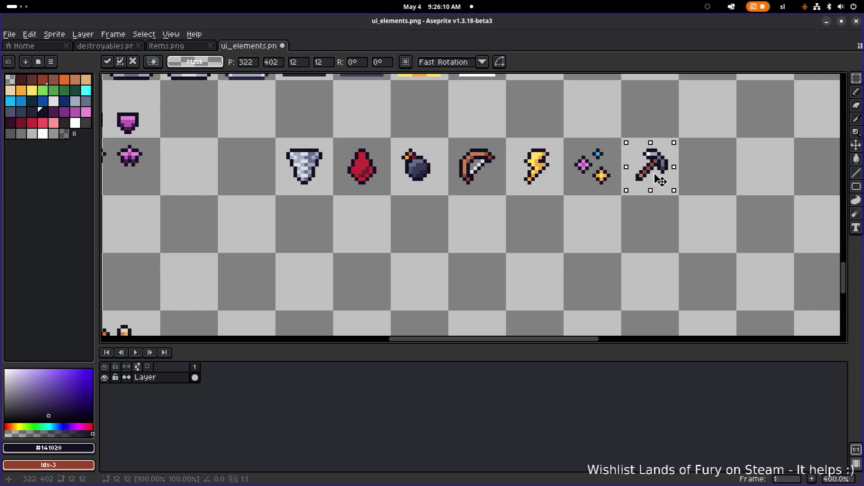
pyautogui.click(733, 183)
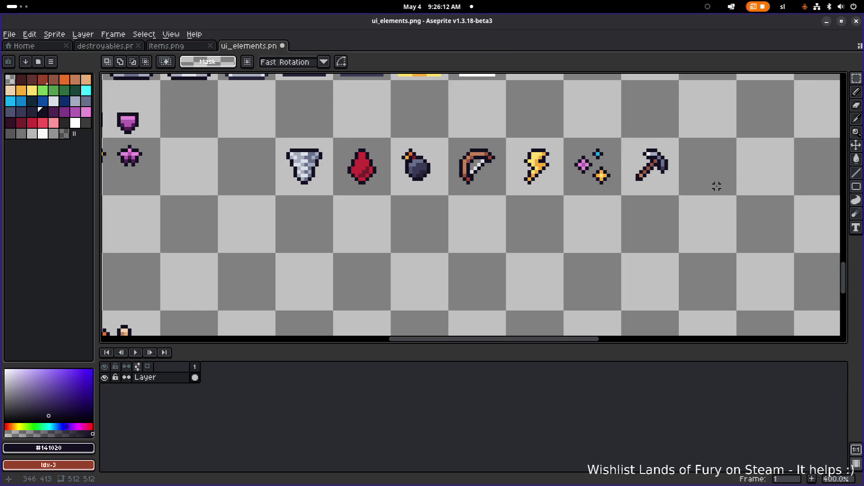
# - Select the purple potion icon as the next one to move
pyautogui.scroll(-2, 691, 186)
pyautogui.moveTo(691, 186)
pyautogui.mouseDown()
pyautogui.moveTo(778, 186)
pyautogui.moveTo(480, 192)
pyautogui.mouseUp()
pyautogui.scroll(2, 480, 192)
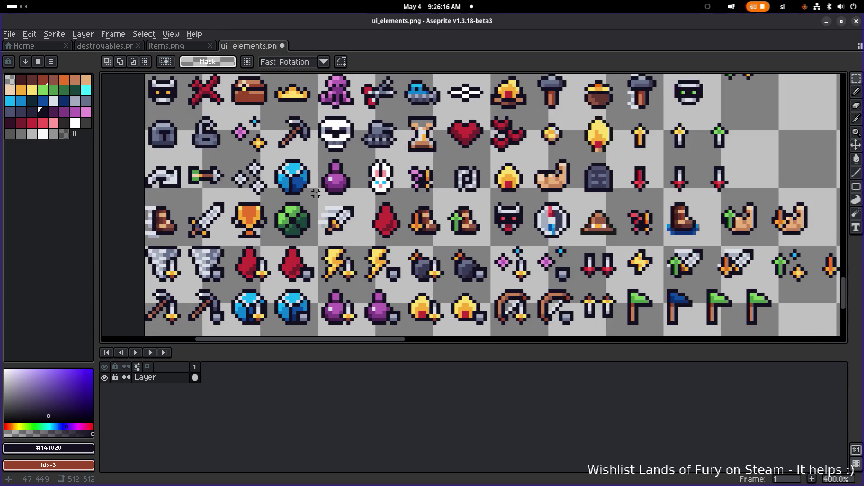
pyautogui.moveTo(315, 201); pyautogui.dragTo(361, 148)
pyautogui.scroll(-2, 356, 156)
pyautogui.moveTo(478, 182); pyautogui.dragTo(370, 203)
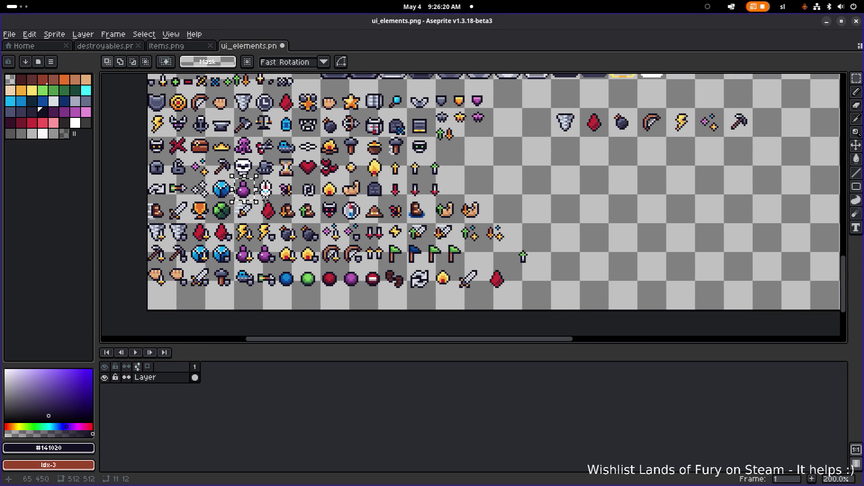
# - Move the purple potion below the tornado icon and place the blue gem beside it
pyautogui.moveTo(245, 191)
pyautogui.mouseDown()
pyautogui.moveTo(711, 155)
pyautogui.moveTo(568, 219)
pyautogui.mouseUp()
pyautogui.scroll(-2, 711, 156)
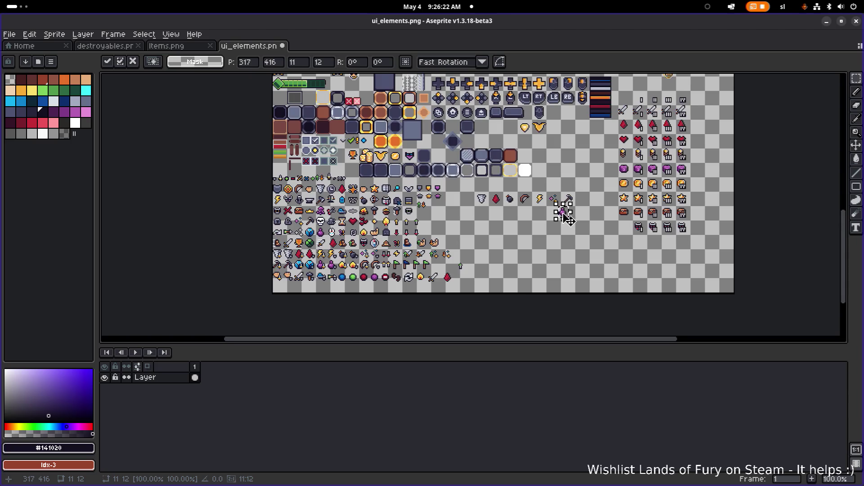
pyautogui.scroll(3, 568, 218)
pyautogui.moveTo(645, 200)
pyautogui.mouseDown()
pyautogui.moveTo(351, 220)
pyautogui.moveTo(329, 208)
pyautogui.mouseUp()
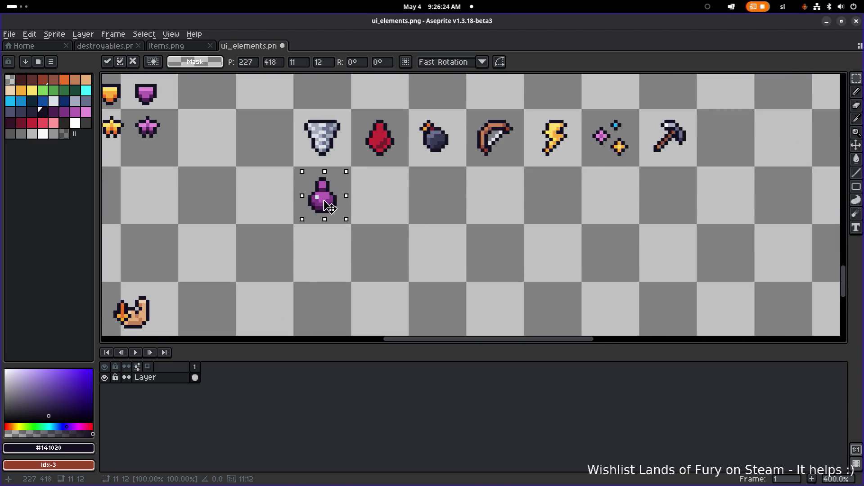
pyautogui.click(453, 197)
pyautogui.scroll(-2, 414, 202)
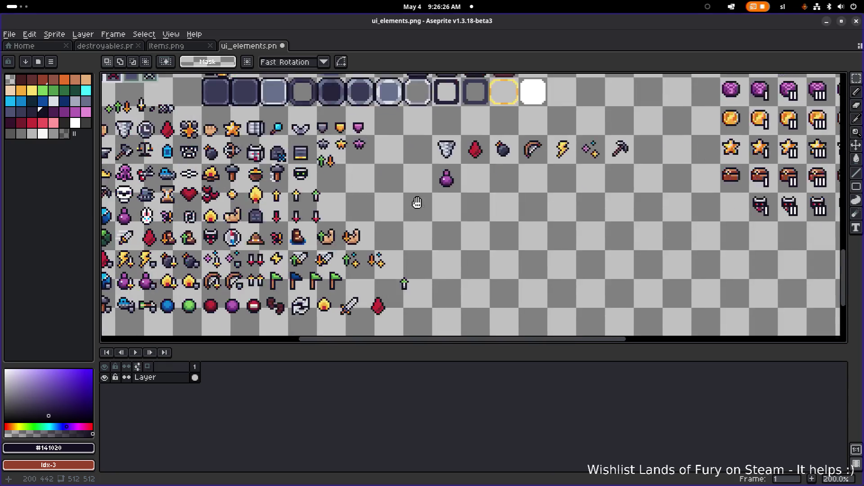
pyautogui.scroll(1, 335, 243)
pyautogui.moveTo(334, 243); pyautogui.dragTo(459, 236)
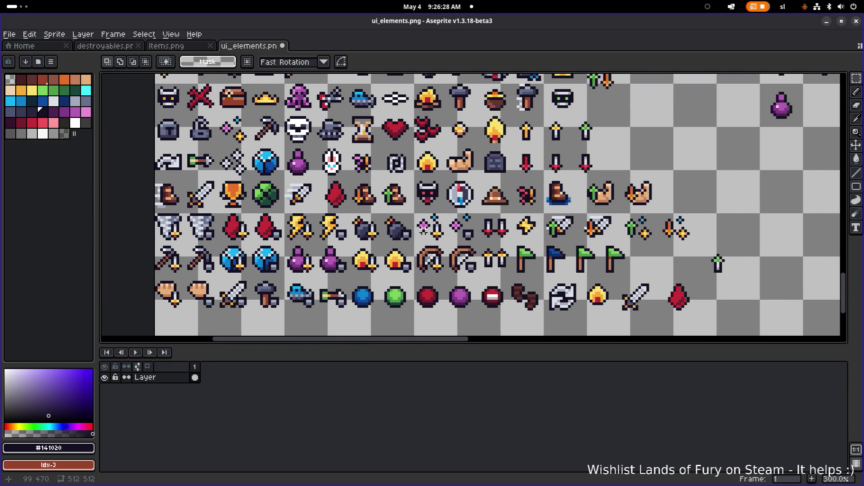
pyautogui.moveTo(244, 183); pyautogui.dragTo(284, 140)
pyautogui.moveTo(562, 216); pyautogui.dragTo(453, 238)
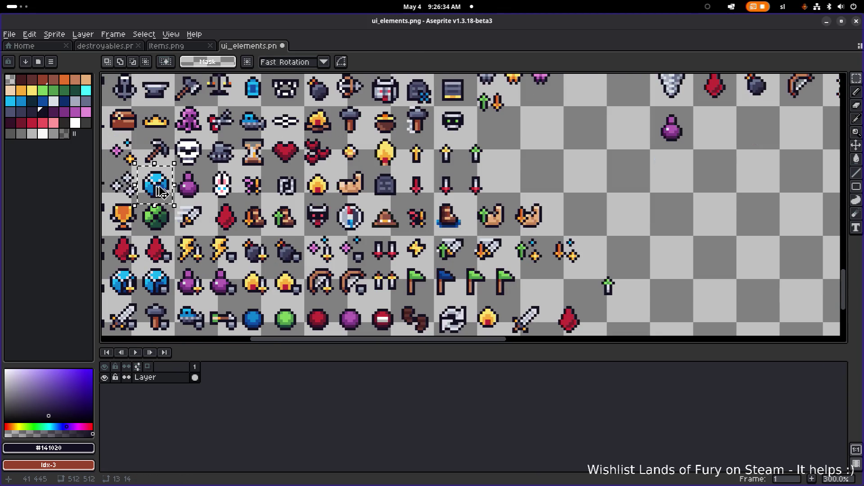
pyautogui.moveTo(161, 192)
pyautogui.mouseDown()
pyautogui.moveTo(694, 189)
pyautogui.moveTo(509, 258)
pyautogui.moveTo(513, 216)
pyautogui.mouseUp()
pyautogui.click(590, 222)
# - Move the sword next to the blue gem, then the small green-hilted arrow beside the sword
pyautogui.scroll(-2, 558, 232)
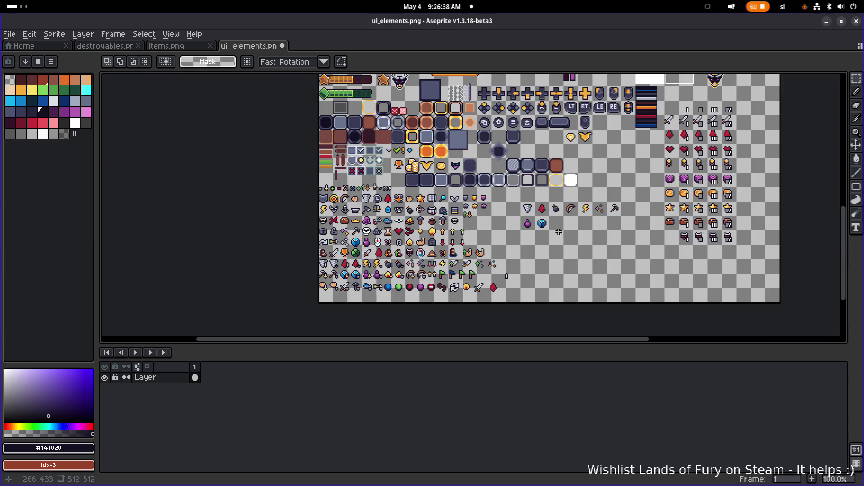
pyautogui.scroll(2, 411, 255)
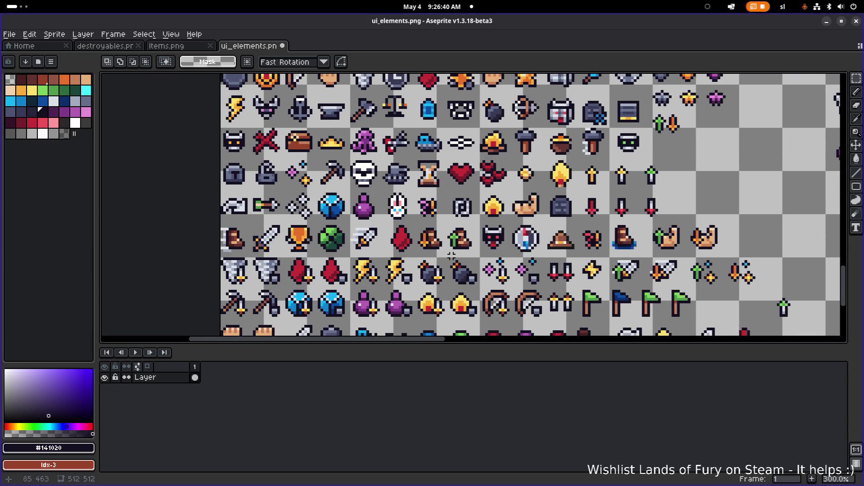
pyautogui.scroll(-1, 500, 246)
pyautogui.scroll(1, 336, 246)
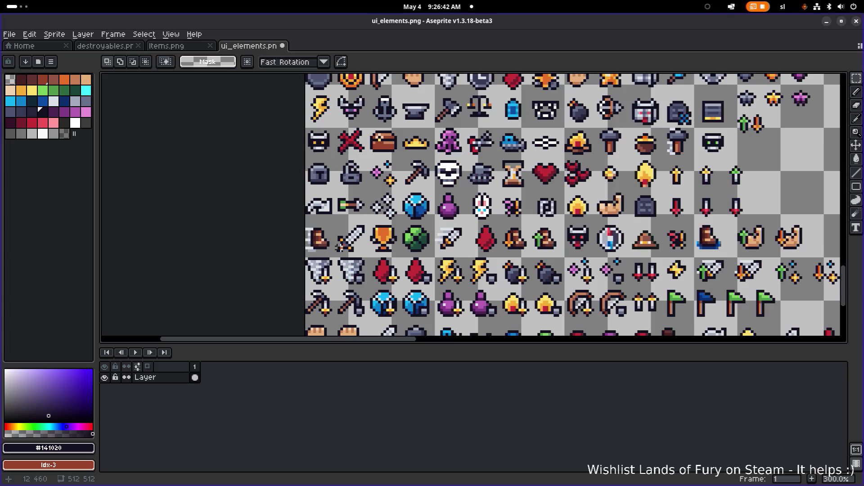
pyautogui.moveTo(334, 254); pyautogui.dragTo(365, 222)
pyautogui.scroll(-2, 338, 239)
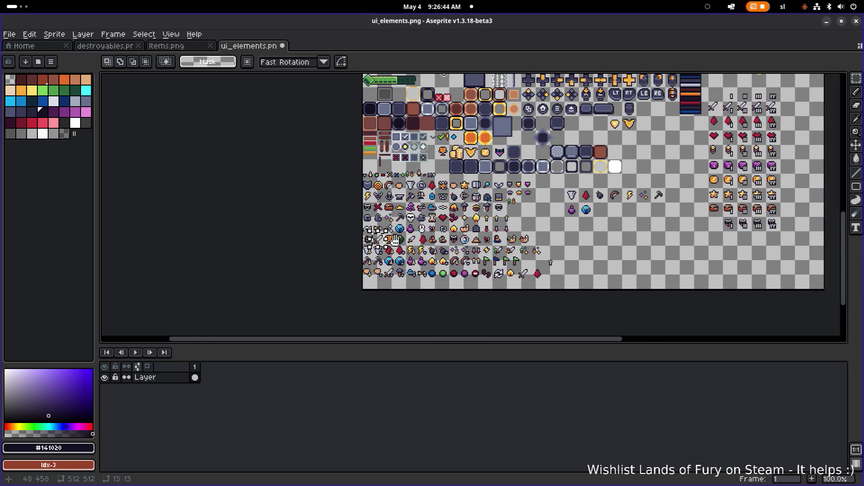
pyautogui.scroll(1, 338, 239)
pyautogui.moveTo(301, 239)
pyautogui.mouseDown()
pyautogui.moveTo(691, 223)
pyautogui.moveTo(751, 190)
pyautogui.moveTo(723, 168)
pyautogui.mouseUp()
pyautogui.scroll(2, 750, 190)
pyautogui.click(635, 253)
pyautogui.scroll(-2, 560, 314)
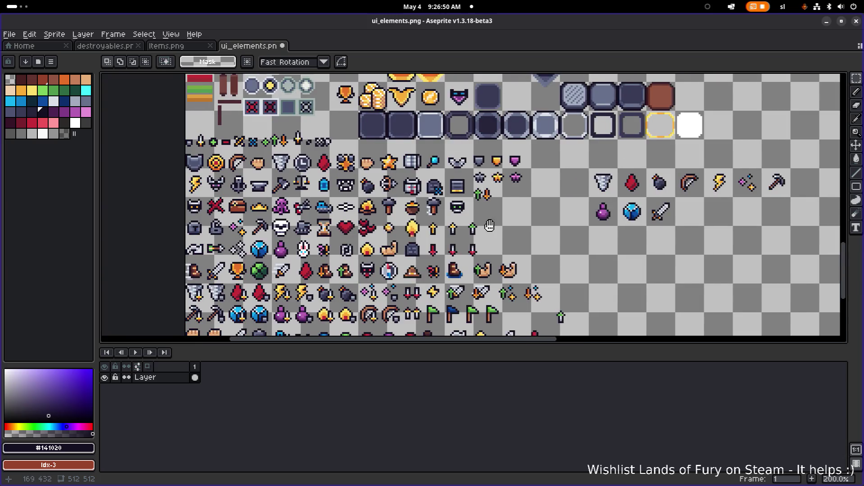
pyautogui.scroll(2, 317, 234)
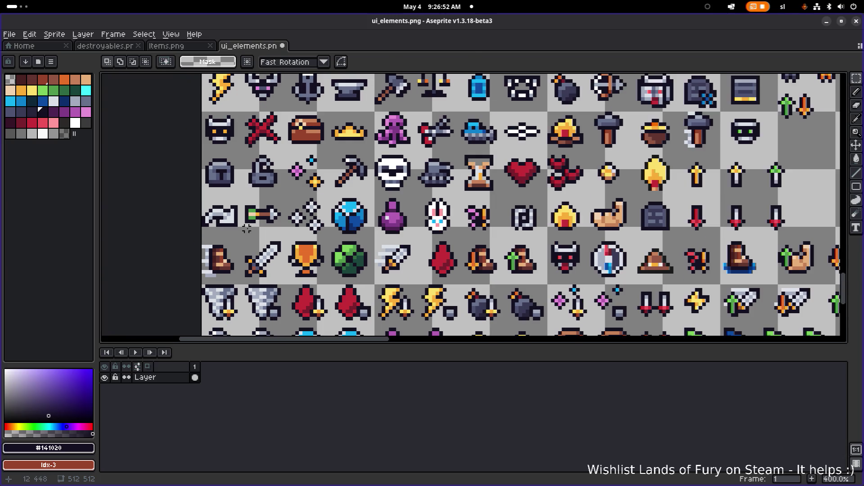
pyautogui.moveTo(246, 233); pyautogui.dragTo(283, 200)
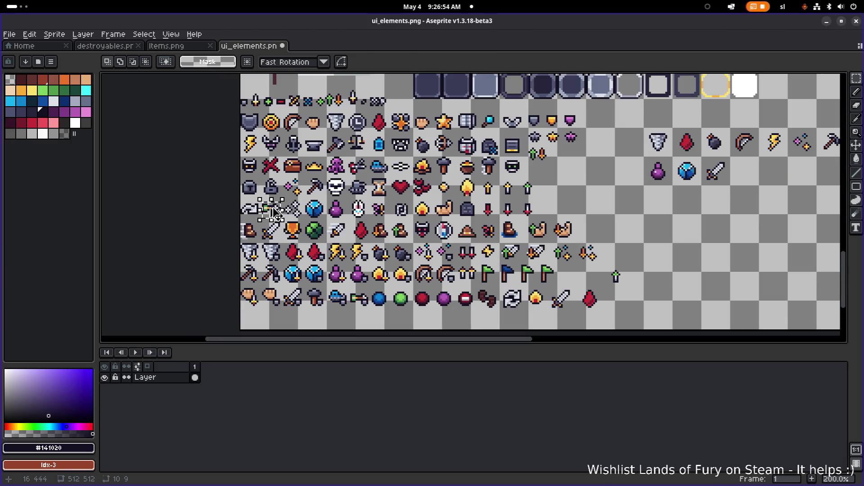
pyautogui.moveTo(277, 208); pyautogui.dragTo(766, 189)
pyautogui.scroll(5, 765, 189)
pyautogui.hscroll(3, 770, 189)
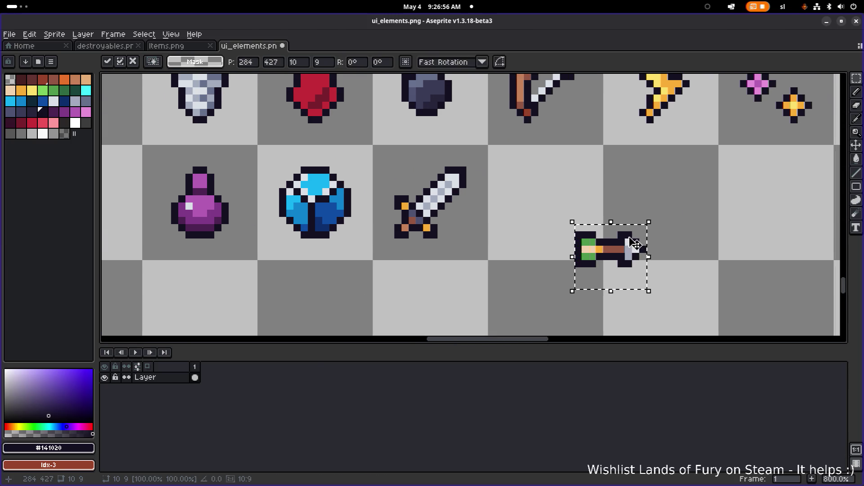
pyautogui.moveTo(639, 243); pyautogui.dragTo(556, 205)
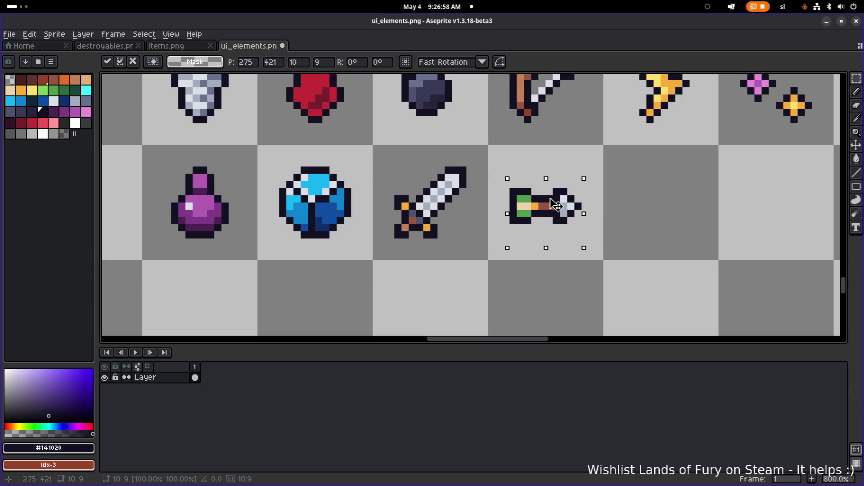
pyautogui.scroll(-5, 556, 205)
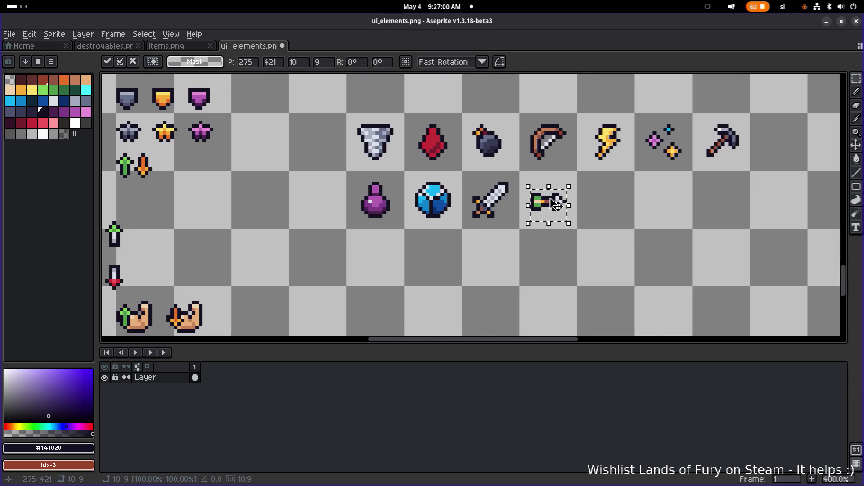
pyautogui.scroll(2, 405, 225)
pyautogui.hscroll(-1, 479, 239)
pyautogui.click(478, 238)
# - Select the campfire icon and place it beside the arrow in the new row
pyautogui.scroll(-3, 478, 239)
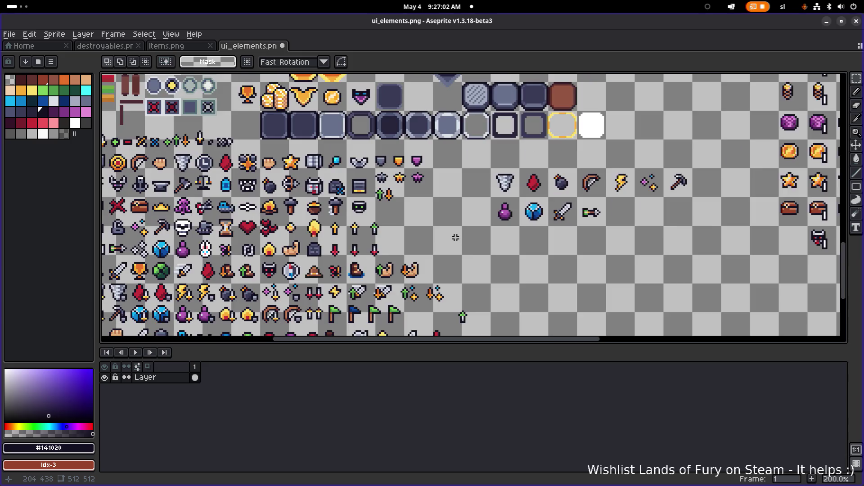
pyautogui.scroll(1, 464, 231)
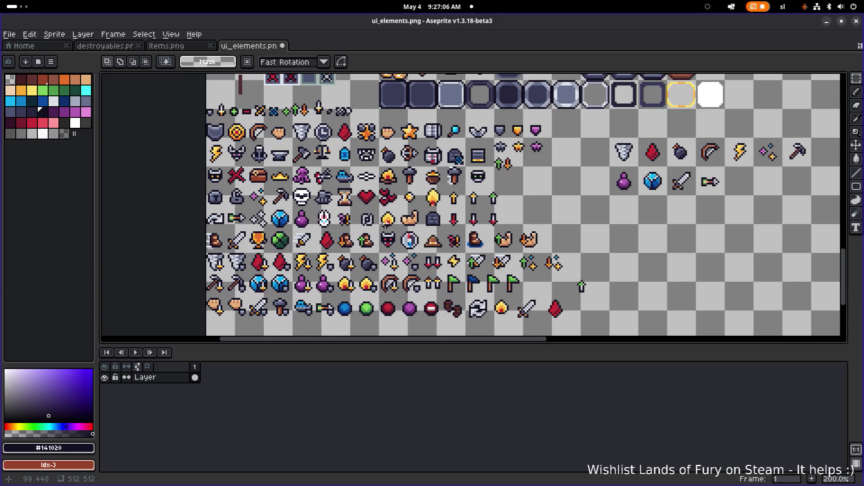
pyautogui.scroll(1, 386, 223)
pyautogui.moveTo(373, 230); pyautogui.dragTo(403, 200)
pyautogui.moveTo(576, 232); pyautogui.dragTo(444, 256)
pyautogui.click(264, 249)
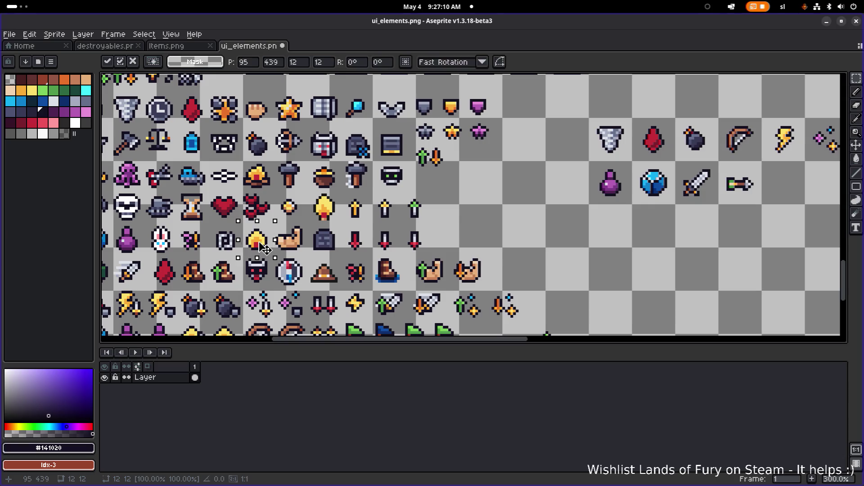
pyautogui.moveTo(265, 249)
pyautogui.mouseDown()
pyautogui.moveTo(758, 201)
pyautogui.moveTo(579, 247)
pyautogui.moveTo(616, 242)
pyautogui.mouseUp()
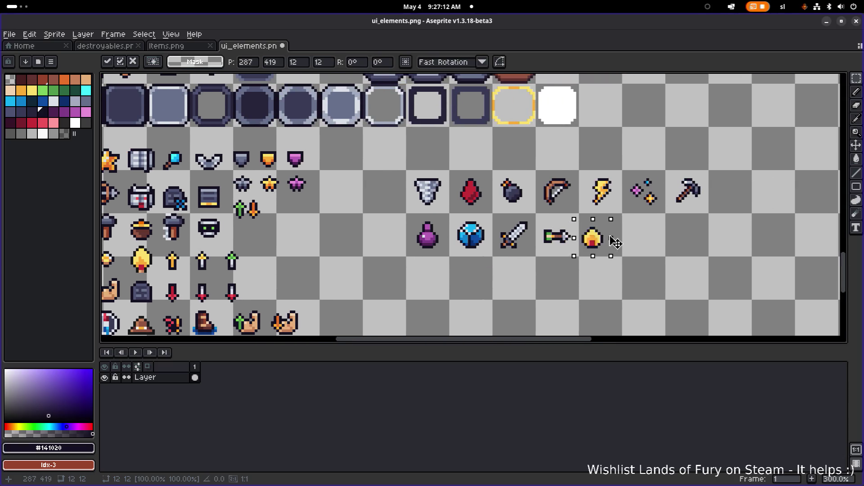
pyautogui.click(660, 228)
pyautogui.scroll(-2, 644, 234)
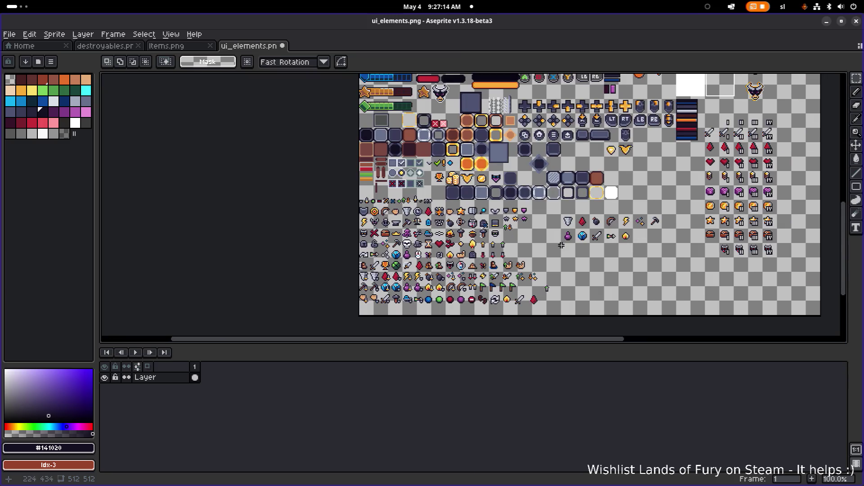
pyautogui.scroll(1, 512, 251)
pyautogui.moveTo(613, 270); pyautogui.dragTo(505, 247)
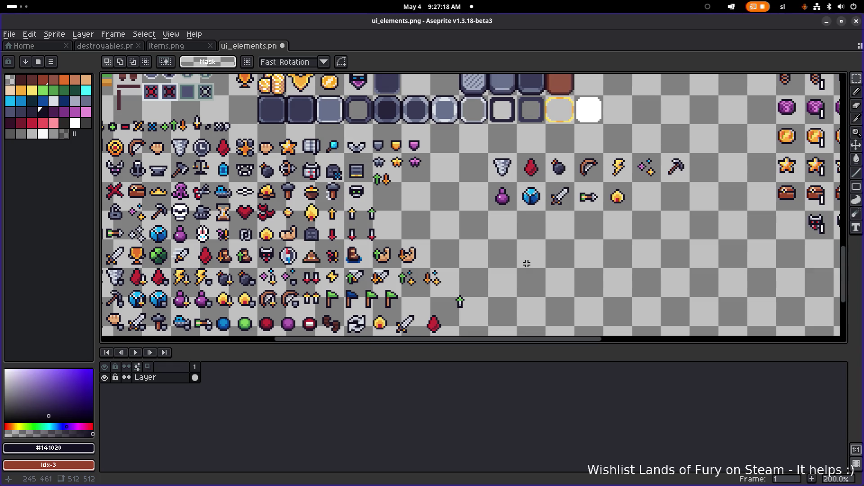
# - Bring Godot Engine to the front, then switch over to Visual Studio Code
pyautogui.hotkey('alt', 'Tab')
pyautogui.click(221, 242)
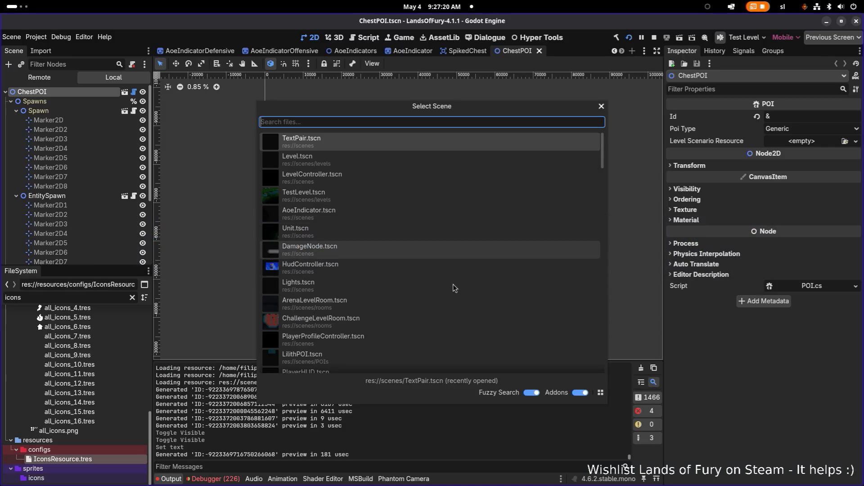
pyautogui.press('Escape')
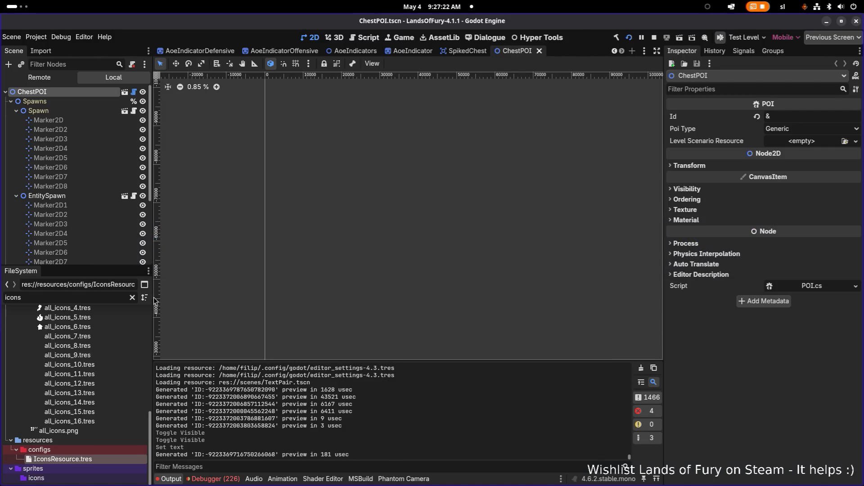
pyautogui.hotkey('alt', 'Tab')
pyautogui.click(593, 242)
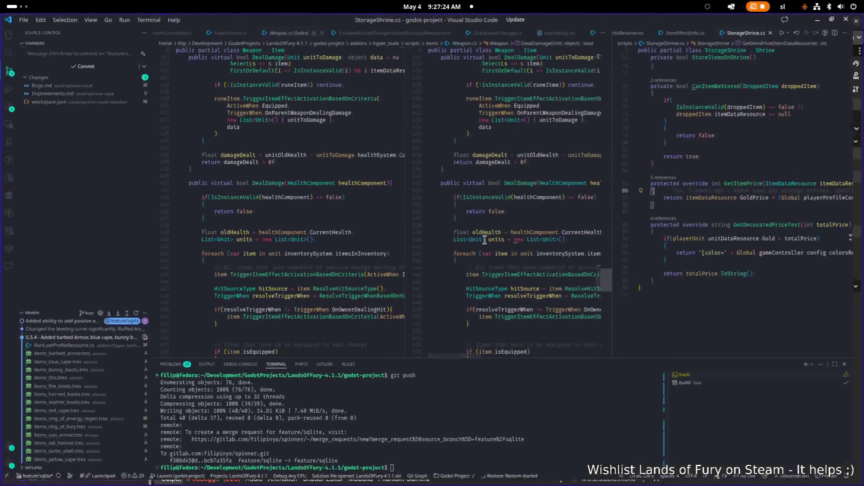
# - Search the project for DamageType and open its usages in JournalModal.cs and ItemEffectInfo.cs
pyautogui.write('D')
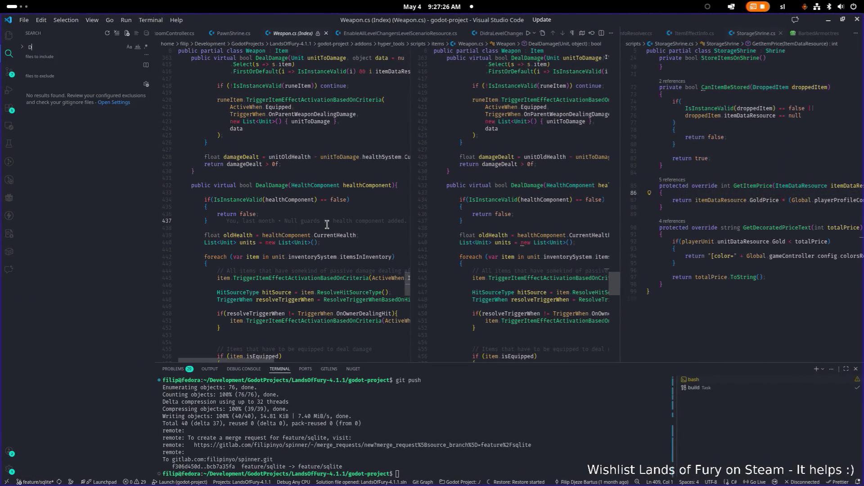
pyautogui.write('amageType')
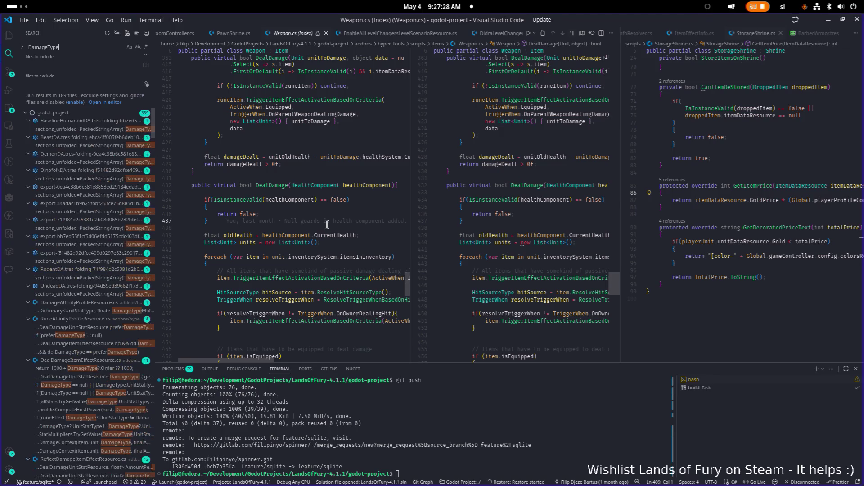
pyautogui.scroll(-20, 113, 264)
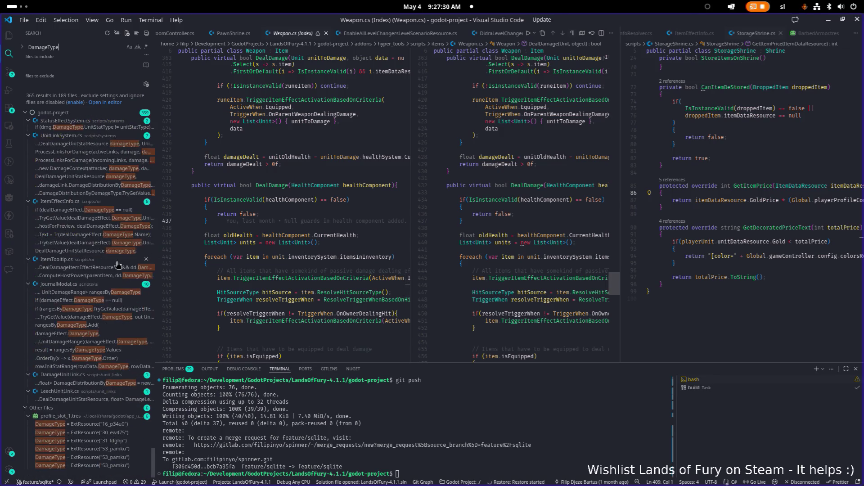
pyautogui.scroll(-2, 122, 360)
pyautogui.click(123, 367)
pyautogui.click(320, 214)
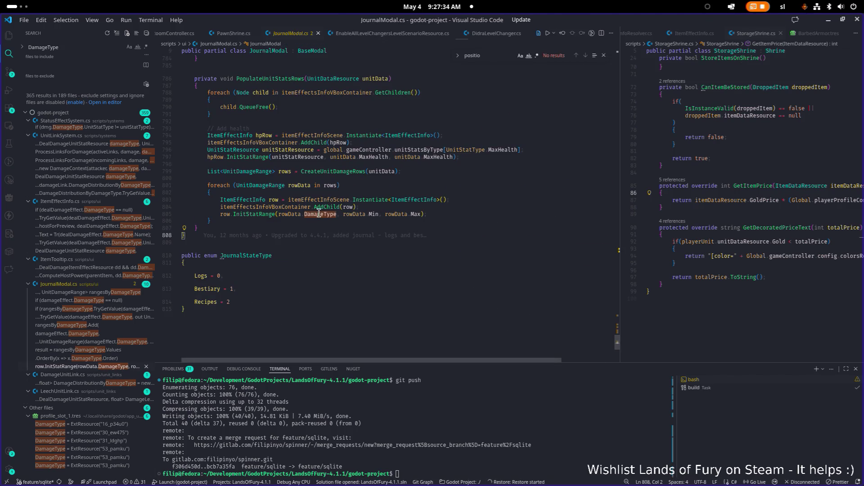
pyautogui.click(107, 219)
pyautogui.click(432, 208)
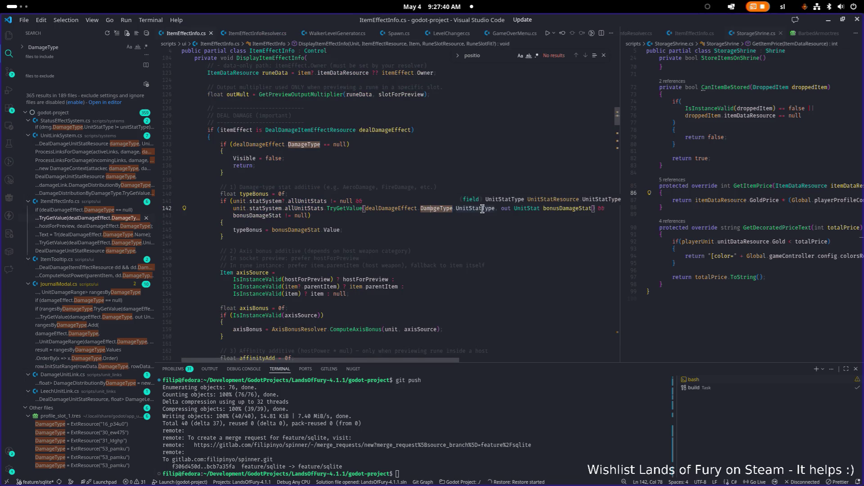
# - Follow definitions from DamageType through DealDamageUnitStatResource and UnitStatResource to the UnitStatType enum
pyautogui.press('F12')
pyautogui.click(288, 109)
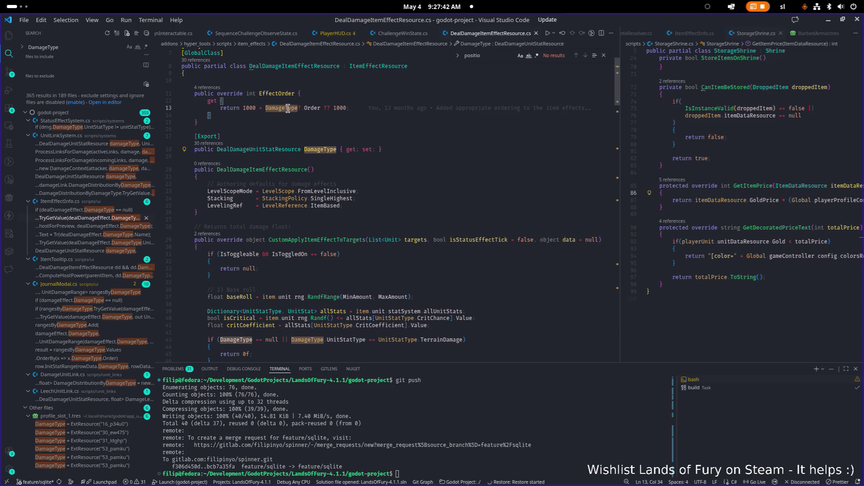
pyautogui.press('F12')
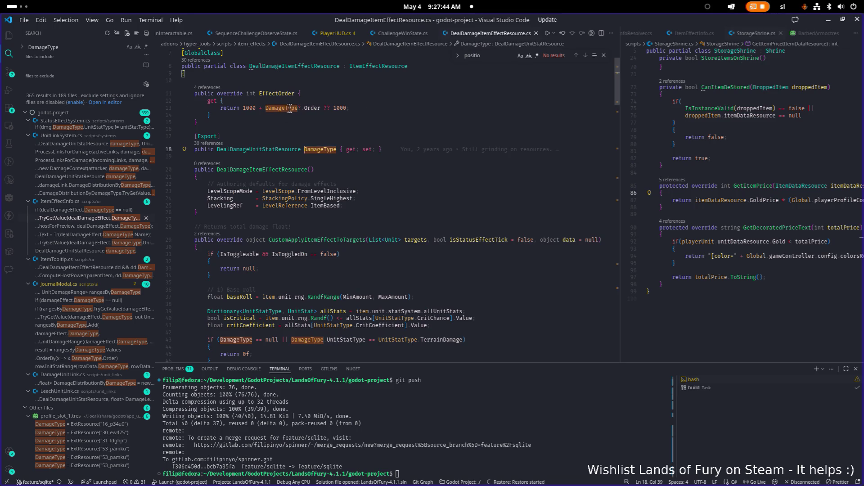
pyautogui.keyDown('ctrl'); pyautogui.click(297, 148); pyautogui.keyUp('ctrl')
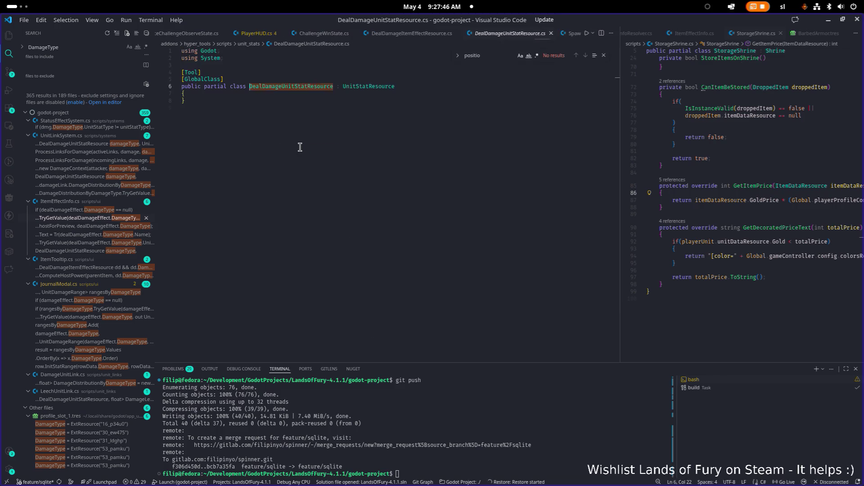
pyautogui.click(369, 105)
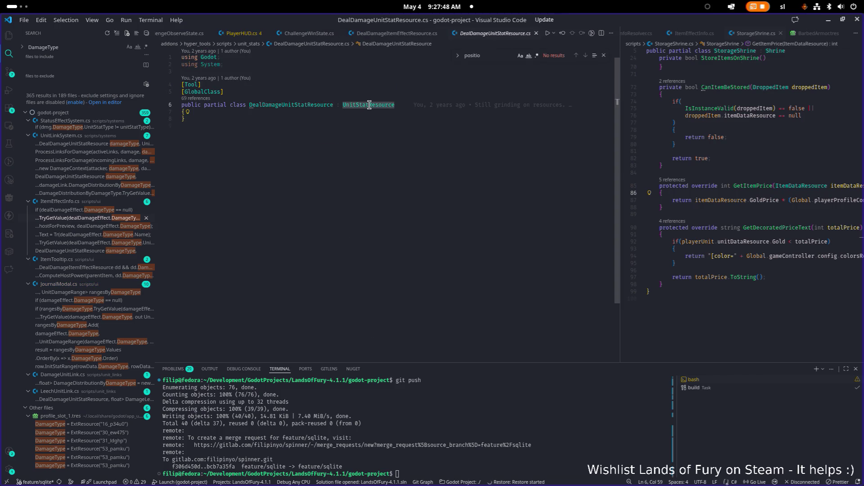
pyautogui.keyDown('ctrl'); pyautogui.click(369, 105); pyautogui.keyUp('ctrl')
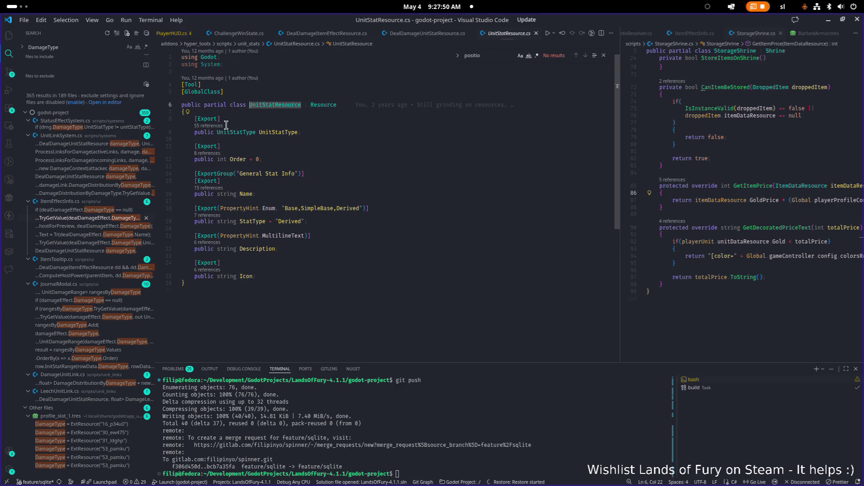
pyautogui.press('F12')
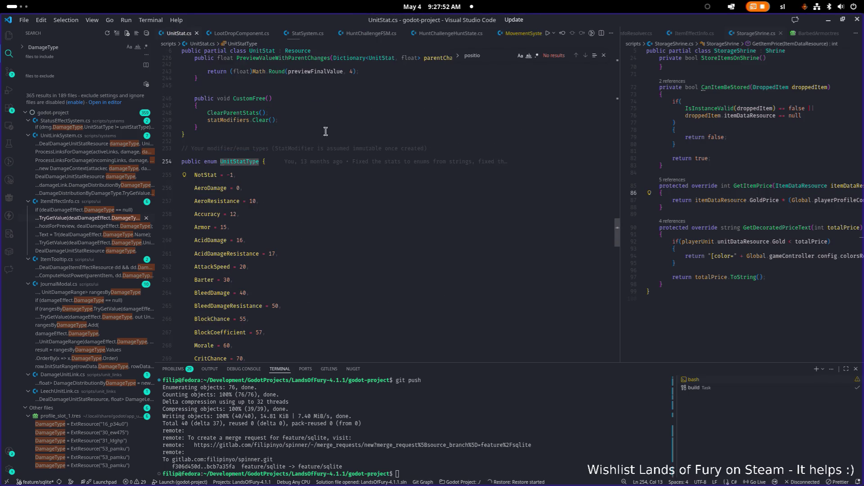
# - Find 'Damage' in UnitStat.cs, then snap the VS Code window to the left half
pyautogui.click(347, 139)
pyautogui.write('Damage')
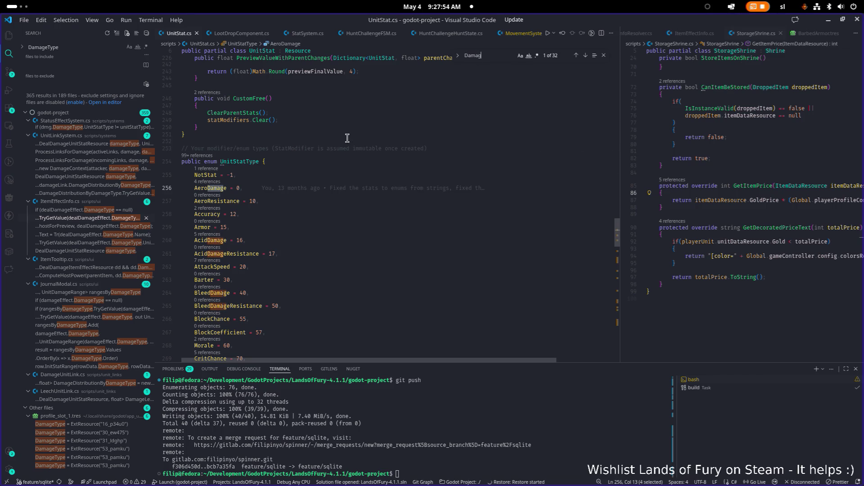
pyautogui.scroll(-15, 342, 142)
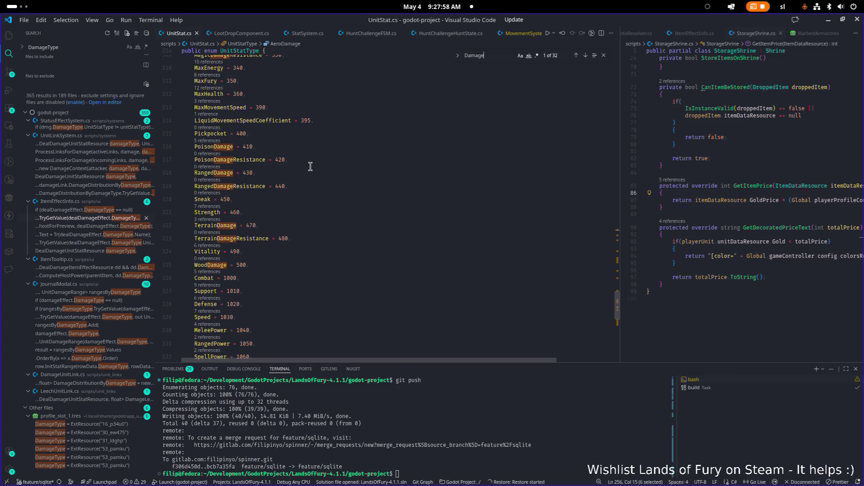
pyautogui.scroll(10, 310, 169)
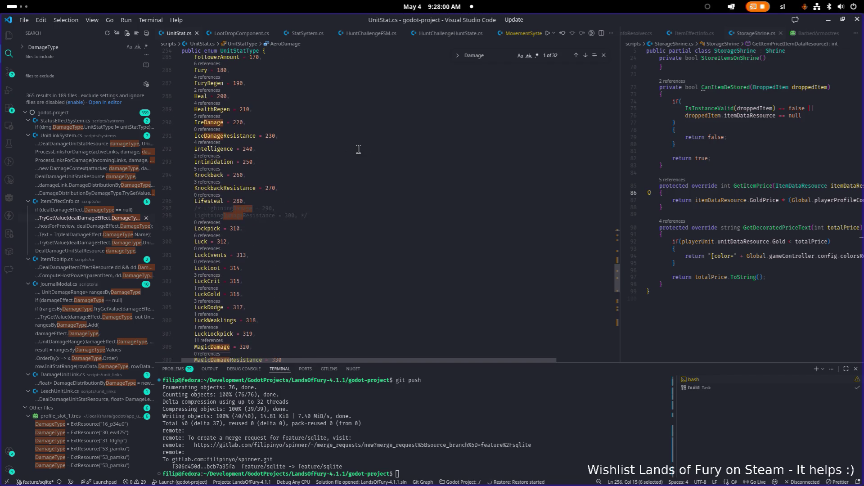
pyautogui.scroll(5, 359, 149)
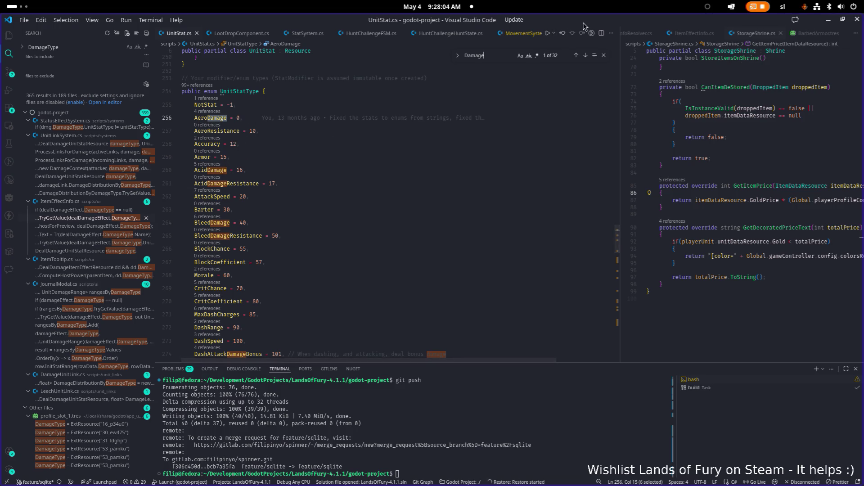
pyautogui.moveTo(540, 20); pyautogui.dragTo(3, 158)
pyautogui.hotkey('alt', 'Tab')
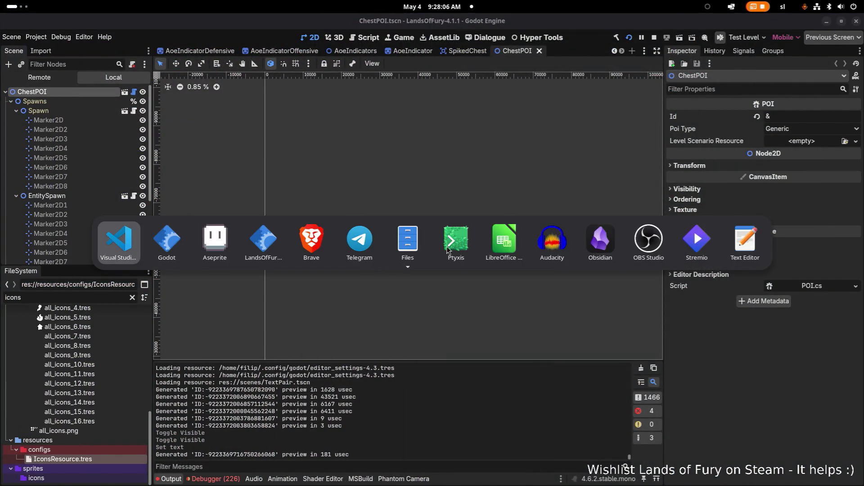
# - Back in Aseprite, move the hammer icon into the cell after the fire icon and save ui_elements.png
pyautogui.click(214, 238)
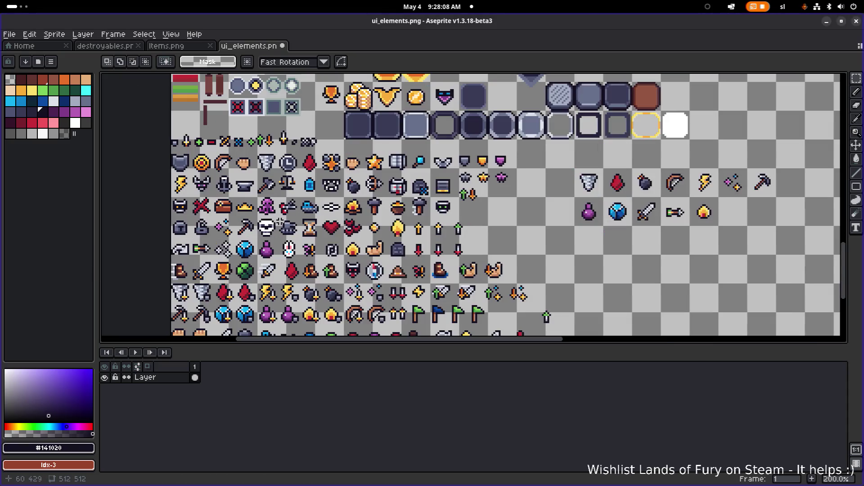
pyautogui.scroll(-2, 224, 195)
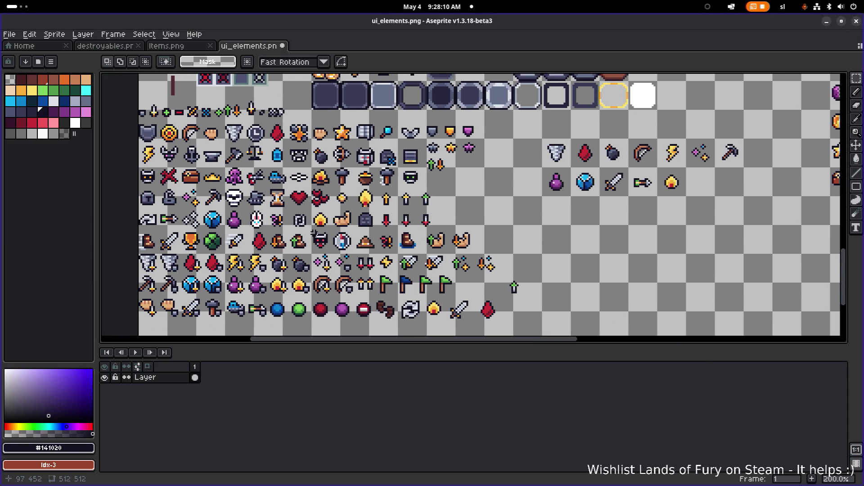
pyautogui.hscroll(2, 288, 229)
pyautogui.scroll(2, 337, 186)
pyautogui.moveTo(325, 197); pyautogui.dragTo(368, 140)
pyautogui.scroll(-2, 368, 149)
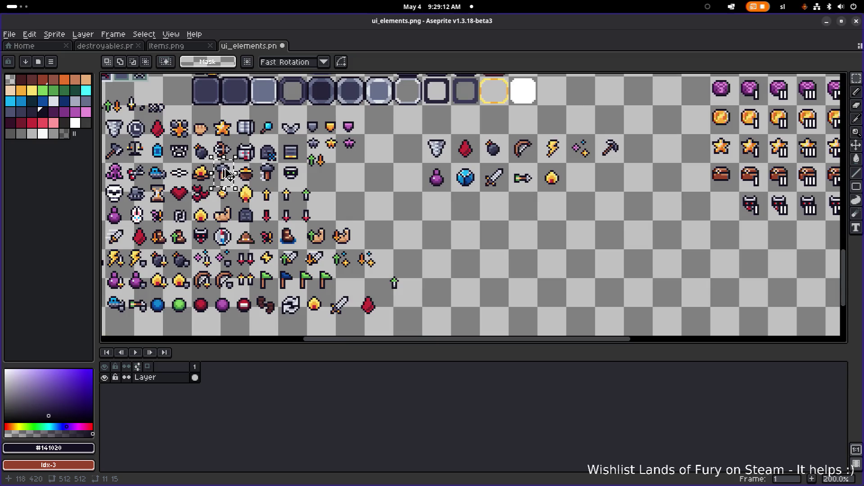
pyautogui.moveTo(224, 180)
pyautogui.mouseDown()
pyautogui.moveTo(576, 199)
pyautogui.moveTo(598, 161)
pyautogui.mouseUp()
pyautogui.scroll(4, 576, 200)
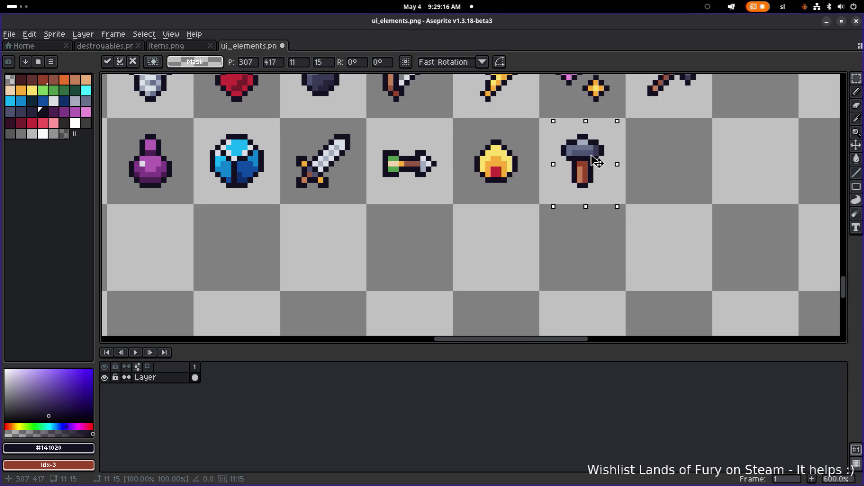
pyautogui.press('Return')
pyautogui.scroll(-4, 554, 185)
pyautogui.hotkey('ctrl', 's')
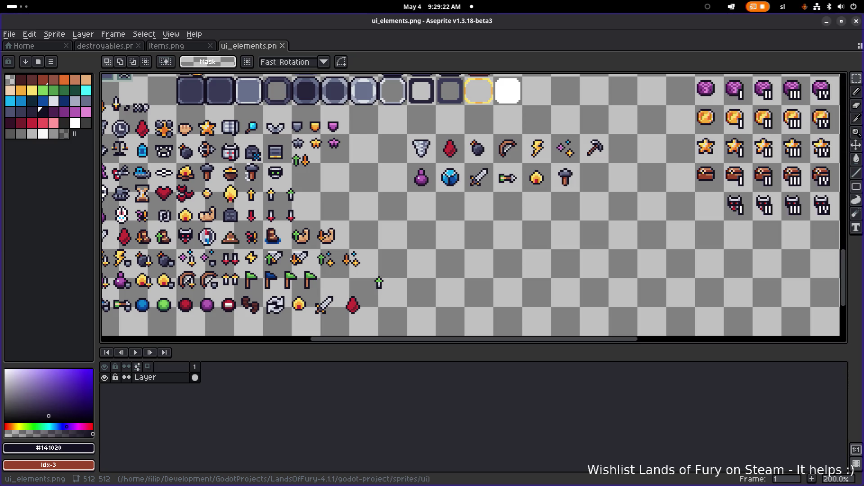
# - Copy the block of tornado-to-hammer icons two rows lower
pyautogui.scroll(-1, 360, 166)
pyautogui.scroll(3, 327, 172)
pyautogui.moveTo(326, 172); pyautogui.dragTo(468, 201)
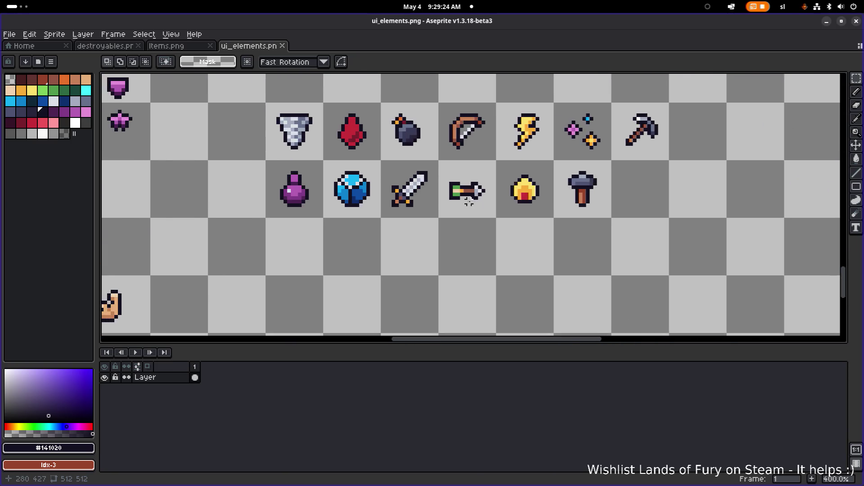
pyautogui.scroll(-1, 445, 199)
pyautogui.moveTo(304, 214)
pyautogui.mouseDown()
pyautogui.moveTo(327, 197)
pyautogui.moveTo(611, 126)
pyautogui.mouseUp()
pyautogui.scroll(-1, 570, 155)
pyautogui.moveTo(380, 127); pyautogui.dragTo(386, 205)
pyautogui.scroll(1, 384, 200)
pyautogui.scroll(-1, 383, 200)
pyautogui.click(639, 196)
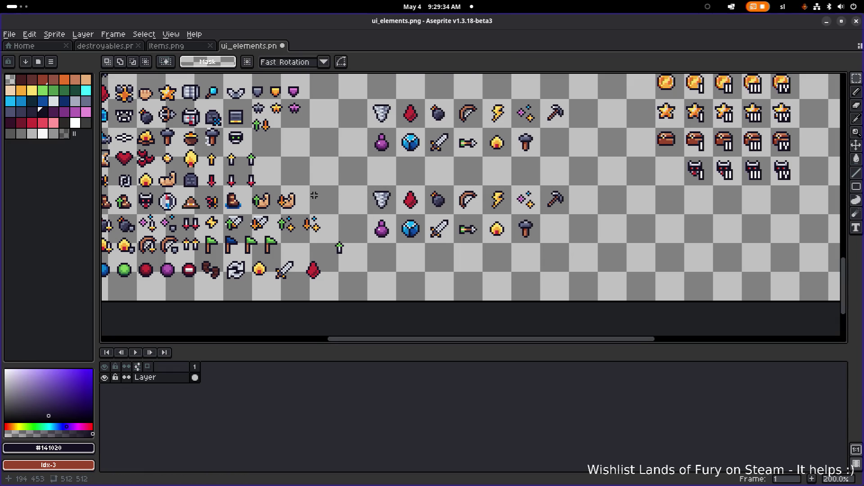
# - Place a copy of the small green arrow onto the copied tornado icon
pyautogui.hscroll(-2, 360, 220)
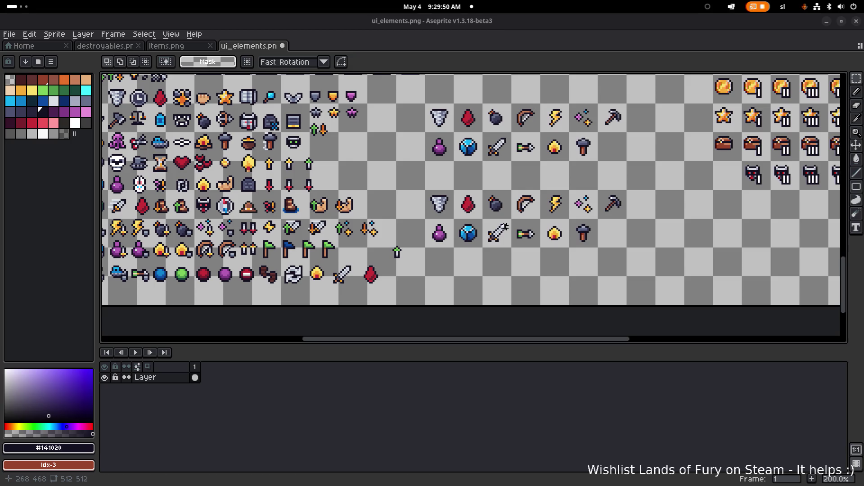
pyautogui.hscroll(3, 388, 220)
pyautogui.scroll(1, 387, 219)
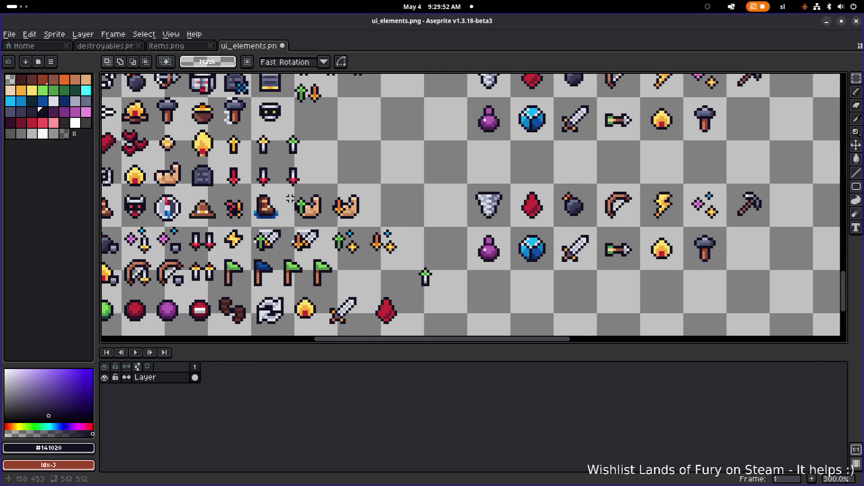
pyautogui.scroll(-2, 317, 177)
pyautogui.scroll(2, 415, 264)
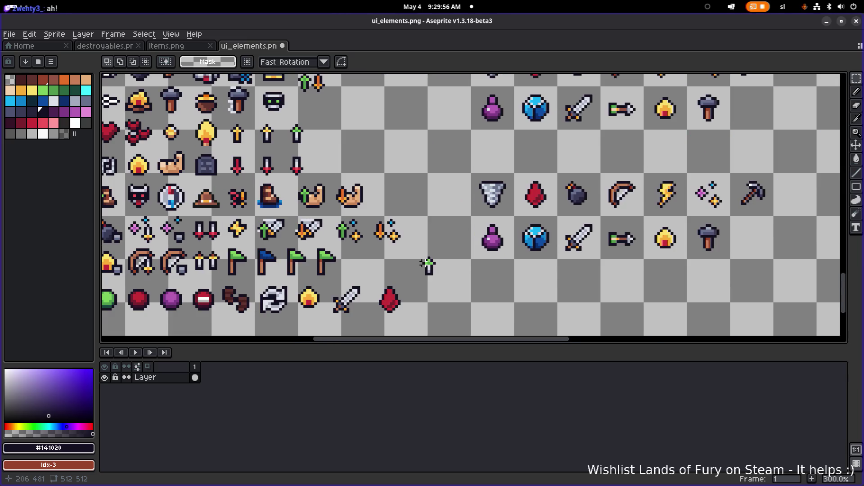
pyautogui.scroll(2, 415, 263)
pyautogui.scroll(-2, 418, 267)
pyautogui.scroll(-1, 363, 280)
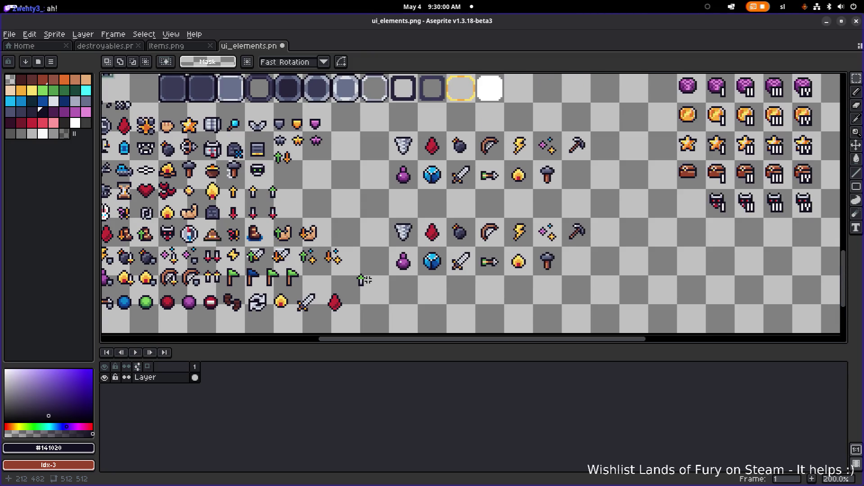
pyautogui.scroll(2, 364, 280)
pyautogui.moveTo(328, 301)
pyautogui.mouseDown()
pyautogui.moveTo(475, 192)
pyautogui.moveTo(465, 199)
pyautogui.mouseUp()
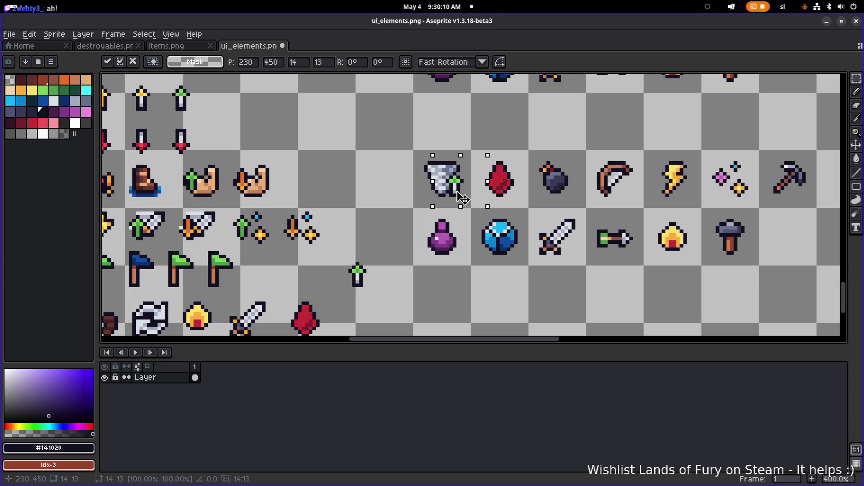
# - Move the green arrow copy into an empty cell and bring the top-left icons into view
pyautogui.moveTo(463, 198)
pyautogui.mouseDown()
pyautogui.moveTo(357, 275)
pyautogui.moveTo(362, 283)
pyautogui.mouseUp()
pyautogui.scroll(-2, 363, 283)
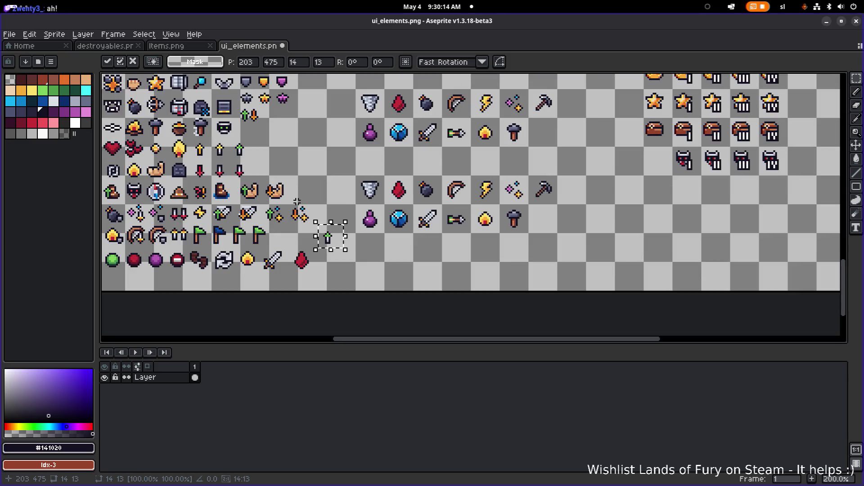
pyautogui.scroll(-1, 376, 244)
pyautogui.scroll(1, 417, 268)
pyautogui.moveTo(416, 268); pyautogui.dragTo(443, 284)
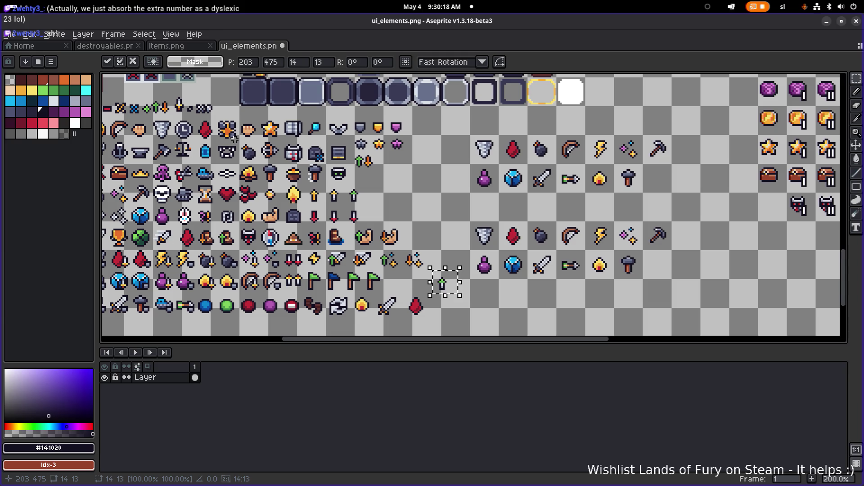
pyautogui.moveTo(237, 134); pyautogui.dragTo(260, 151)
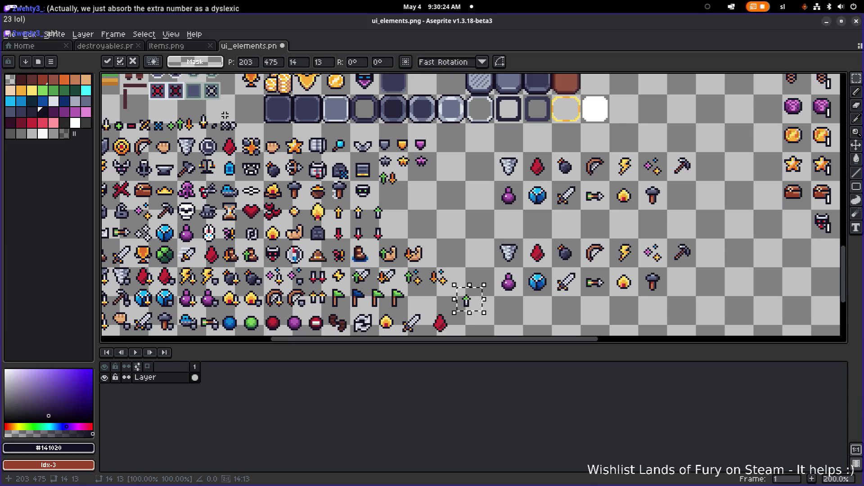
pyautogui.scroll(2, 280, 144)
pyautogui.moveTo(279, 144); pyautogui.dragTo(325, 157)
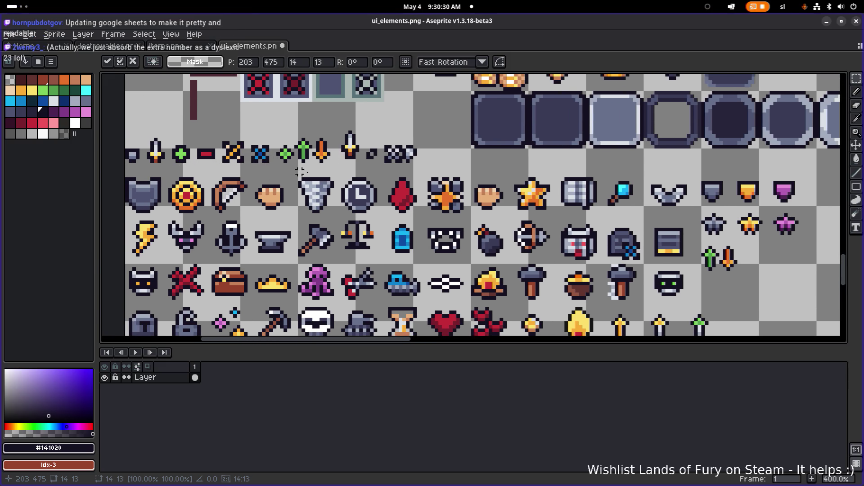
pyautogui.scroll(3, 345, 168)
# - Select the tiny ring marker and drop it into an empty grid cell
pyautogui.moveTo(345, 167)
pyautogui.mouseDown()
pyautogui.moveTo(394, 120)
pyautogui.moveTo(398, 130)
pyautogui.moveTo(359, 160)
pyautogui.moveTo(386, 127)
pyautogui.mouseUp()
pyautogui.scroll(-3, 394, 151)
pyautogui.moveTo(279, 120)
pyautogui.mouseDown()
pyautogui.moveTo(749, 286)
pyautogui.moveTo(422, 161)
pyautogui.moveTo(429, 151)
pyautogui.moveTo(506, 212)
pyautogui.moveTo(483, 207)
pyautogui.moveTo(476, 217)
pyautogui.mouseUp()
pyautogui.scroll(2, 509, 213)
pyautogui.click(548, 215)
pyautogui.scroll(-1, 549, 215)
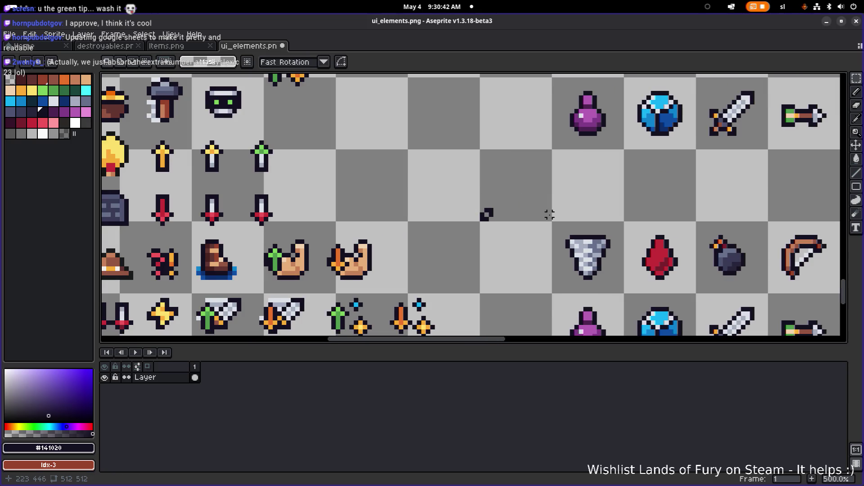
# - Fill the marker's centre pixel with palette cyan (Idx-15) using the Paint Bucket
pyautogui.moveTo(548, 212); pyautogui.dragTo(410, 168)
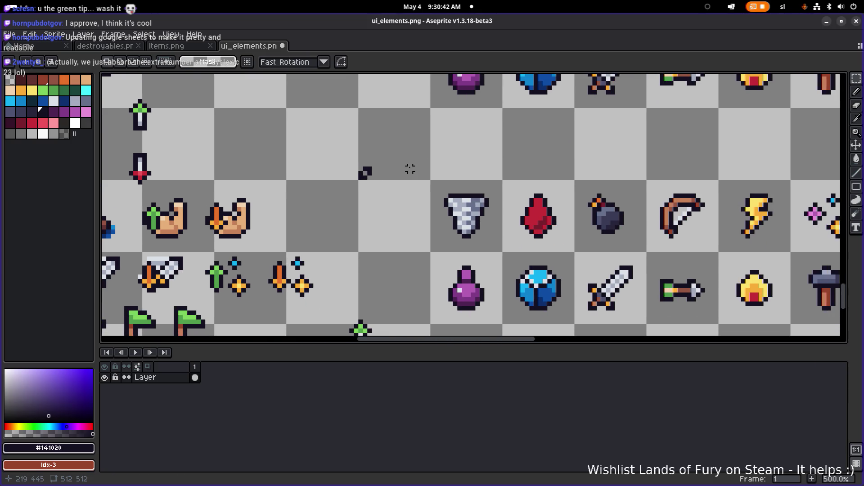
pyautogui.click(85, 90)
pyautogui.scroll(1, 355, 172)
pyautogui.press('g')
pyautogui.click(355, 172)
pyautogui.scroll(-3, 423, 182)
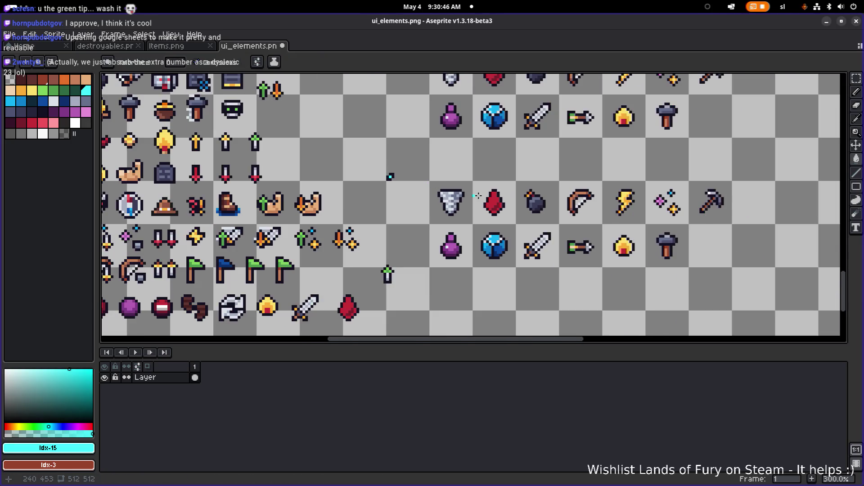
pyautogui.scroll(3, 423, 181)
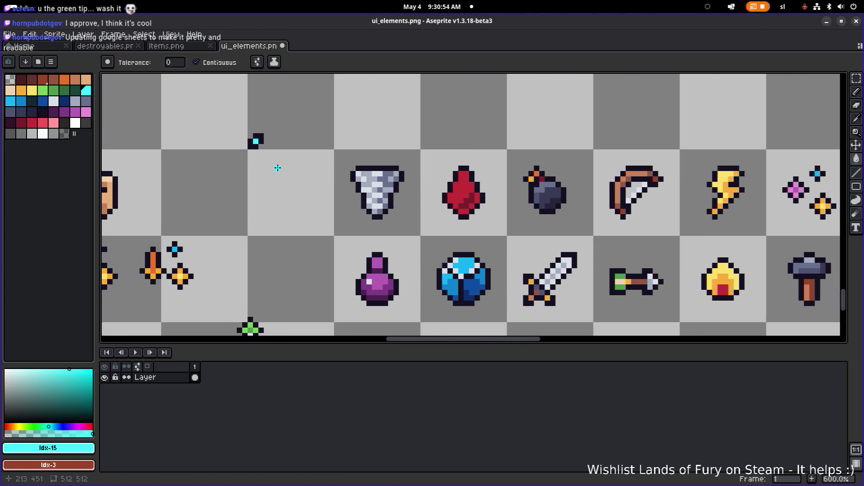
pyautogui.scroll(1, 277, 152)
# - Trial-place the cyan marker on the red crystal's corner, then cancel and deselect
pyautogui.click(252, 130)
pyautogui.scroll(-2, 290, 116)
pyautogui.moveTo(279, 131)
pyautogui.mouseDown()
pyautogui.moveTo(398, 199)
pyautogui.moveTo(383, 188)
pyautogui.moveTo(474, 199)
pyautogui.moveTo(450, 191)
pyautogui.moveTo(529, 192)
pyautogui.moveTo(277, 138)
pyautogui.moveTo(259, 148)
pyautogui.mouseUp()
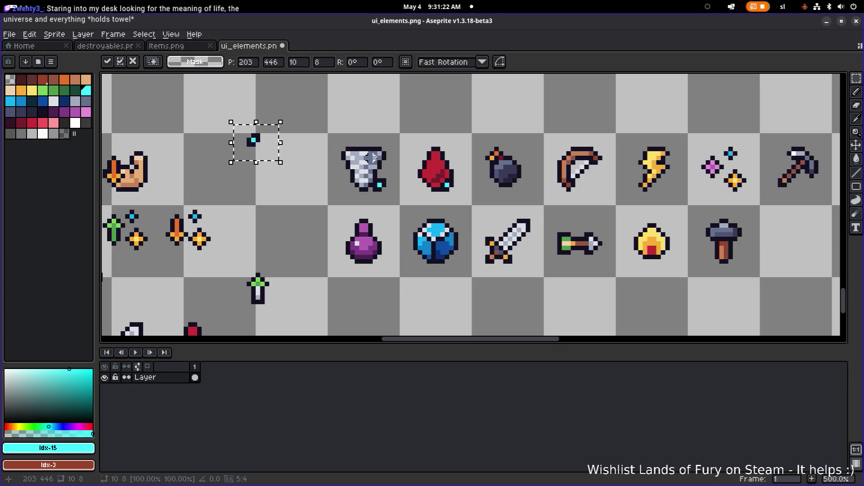
pyautogui.moveTo(257, 152)
pyautogui.mouseDown()
pyautogui.moveTo(450, 179)
pyautogui.moveTo(385, 187)
pyautogui.moveTo(387, 195)
pyautogui.moveTo(457, 193)
pyautogui.mouseUp()
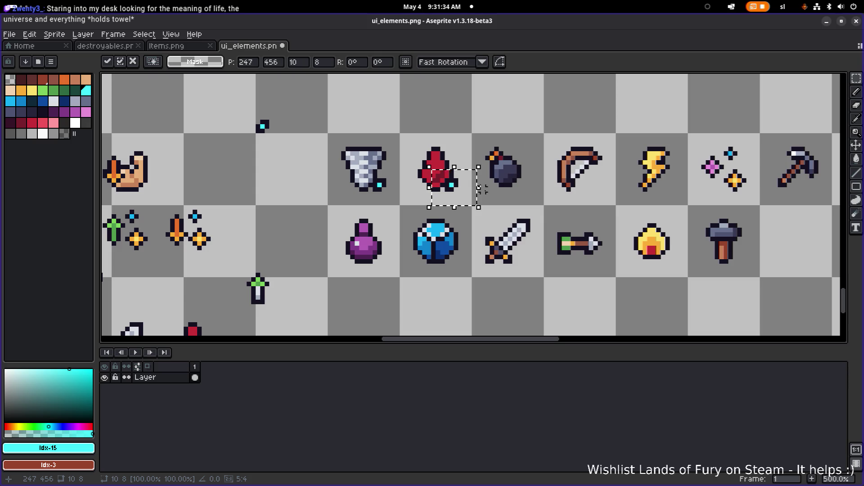
pyautogui.press('Escape')
pyautogui.hotkey('ctrl', 'd')
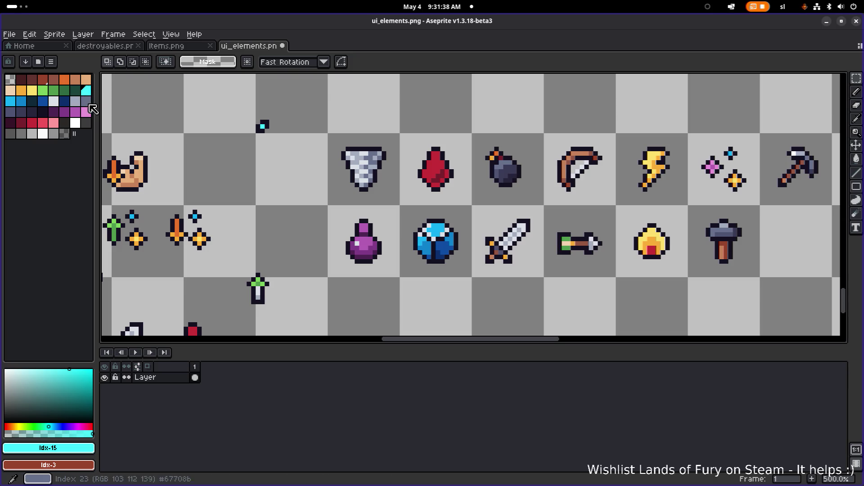
# - Test a copy of the marker on the tornado icon, then cancel and undo it
pyautogui.scroll(-2, 263, 149)
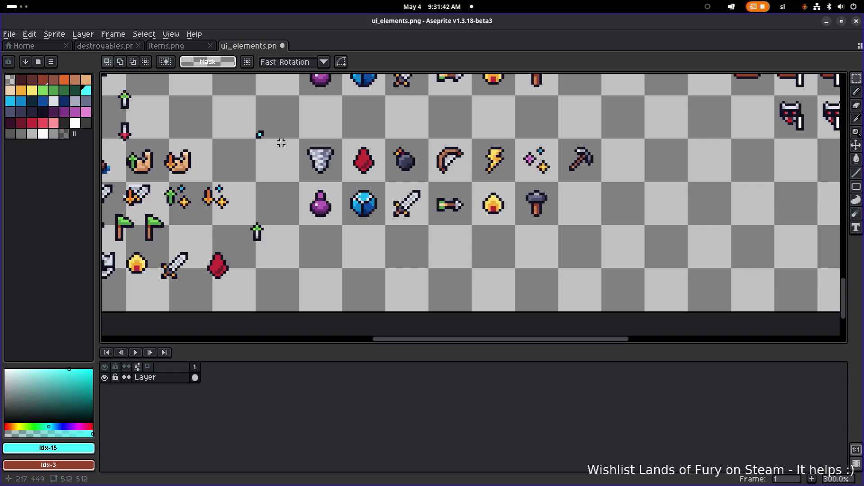
pyautogui.scroll(3, 281, 142)
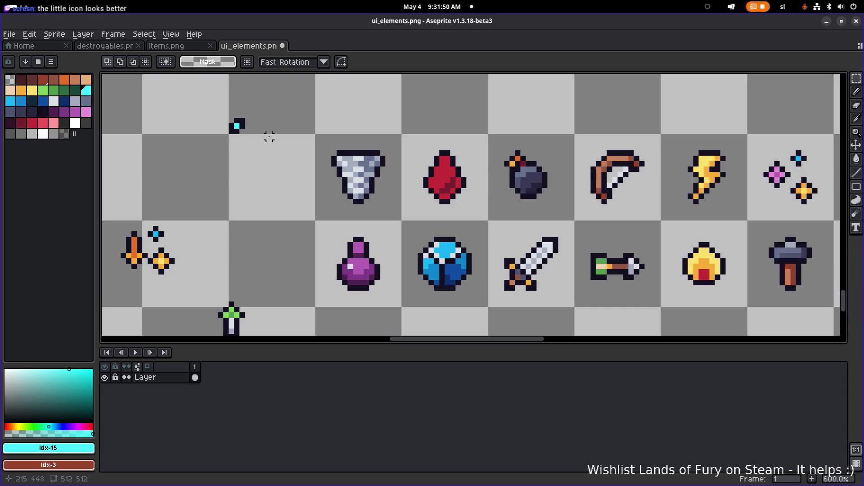
pyautogui.scroll(-1, 268, 137)
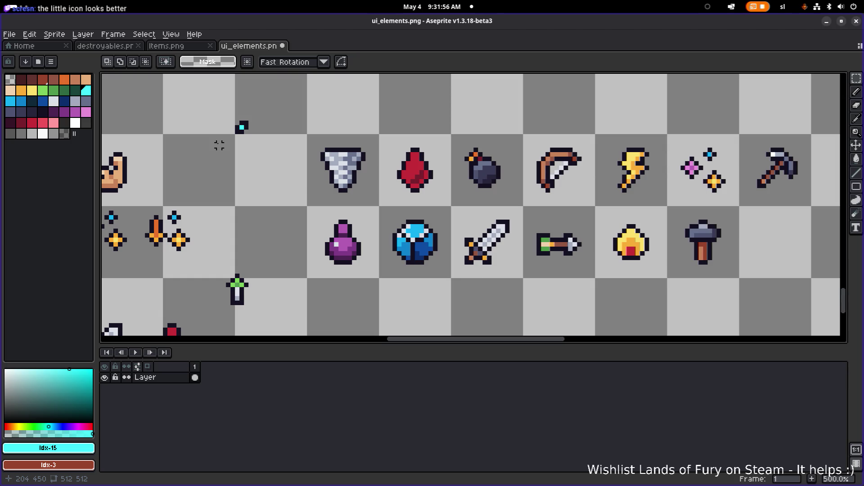
pyautogui.moveTo(212, 106)
pyautogui.mouseDown()
pyautogui.moveTo(284, 150)
pyautogui.moveTo(305, 140)
pyautogui.moveTo(370, 187)
pyautogui.moveTo(438, 188)
pyautogui.moveTo(251, 163)
pyautogui.mouseUp()
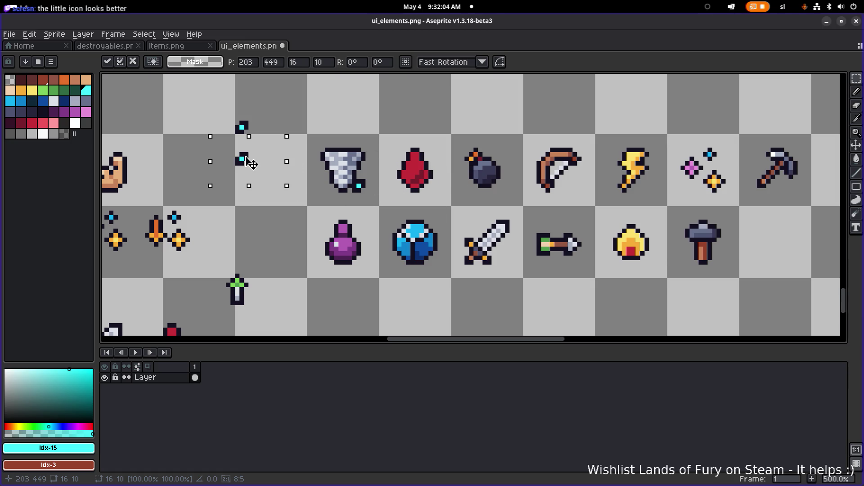
pyautogui.press('Escape')
pyautogui.hotkey('ctrl', 'z')
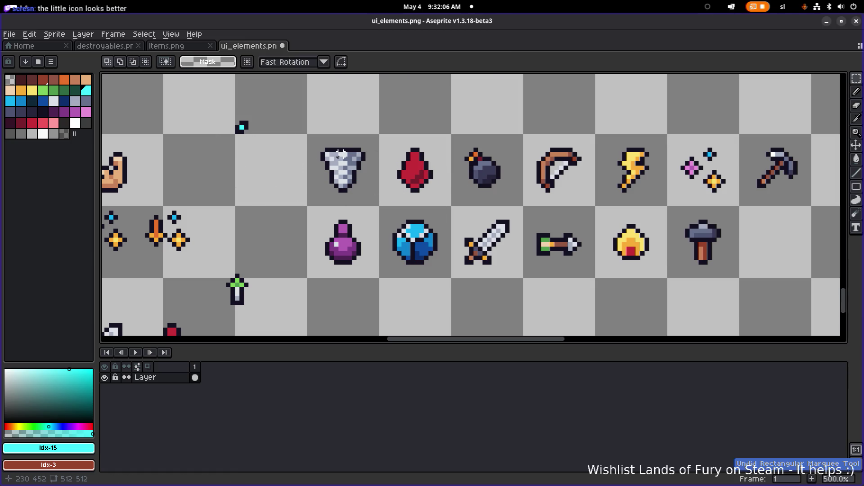
# - Select the area around the cyan marker on the icon sheet
pyautogui.scroll(-1, 340, 154)
pyautogui.scroll(-2, 338, 154)
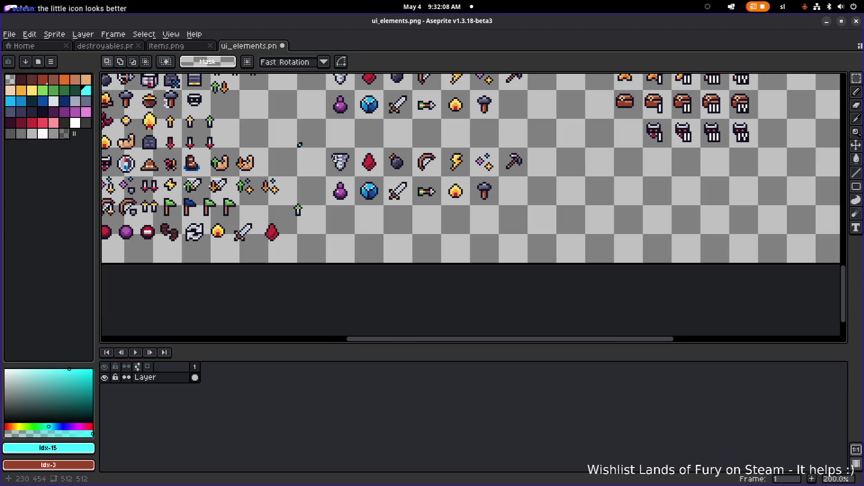
pyautogui.scroll(-2, 302, 152)
pyautogui.scroll(2, 322, 170)
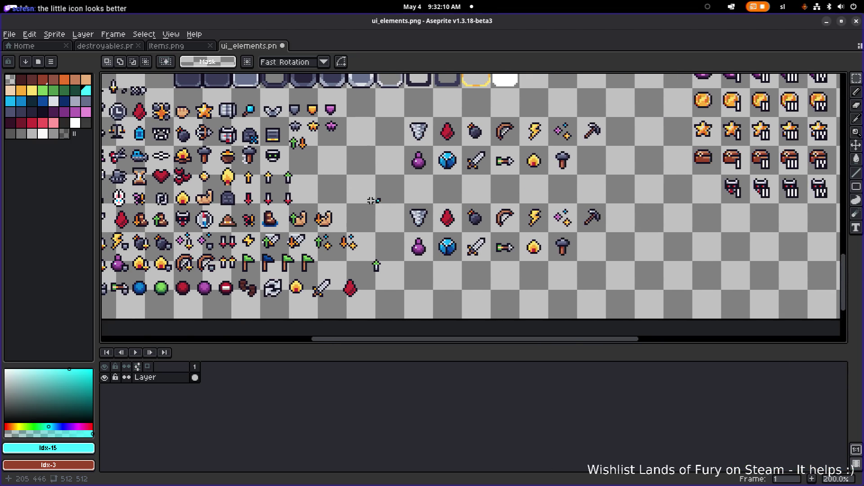
pyautogui.scroll(3, 371, 200)
pyautogui.moveTo(371, 188); pyautogui.dragTo(392, 199)
# - Pan to the top icon row and marquee-select the small checkered icon
pyautogui.scroll(-4, 315, 180)
pyautogui.scroll(1, 284, 164)
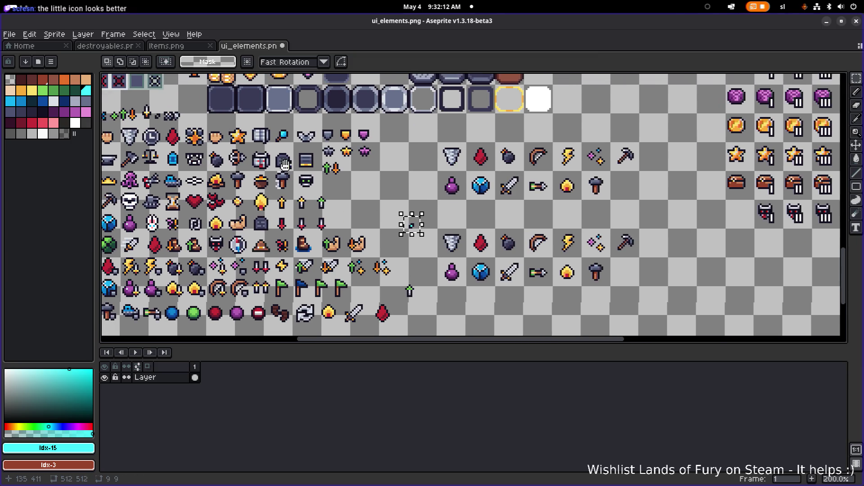
pyautogui.scroll(-1, 285, 164)
pyautogui.scroll(4, 197, 128)
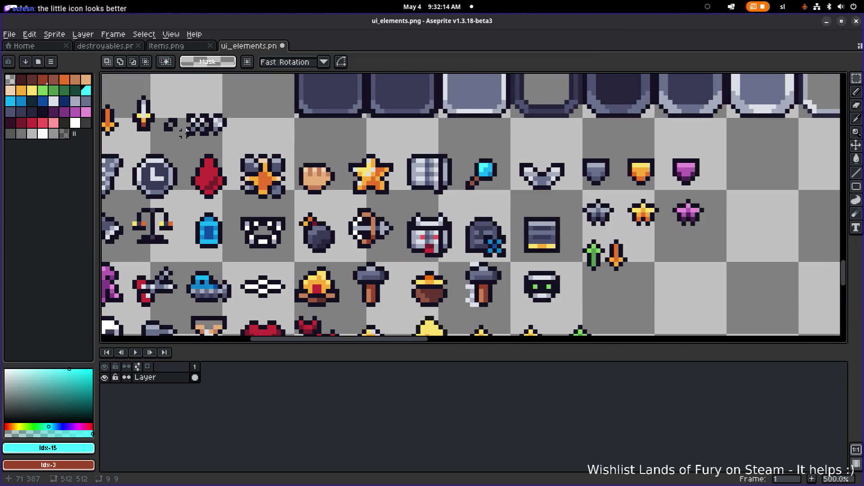
pyautogui.moveTo(184, 132); pyautogui.dragTo(304, 153)
pyautogui.moveTo(349, 121); pyautogui.dragTo(309, 162)
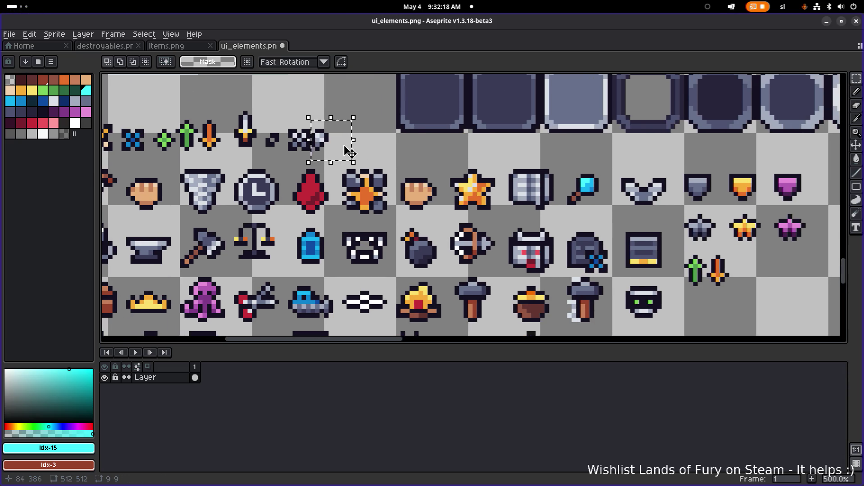
pyautogui.moveTo(349, 117); pyautogui.dragTo(276, 157)
pyautogui.scroll(-2, 270, 148)
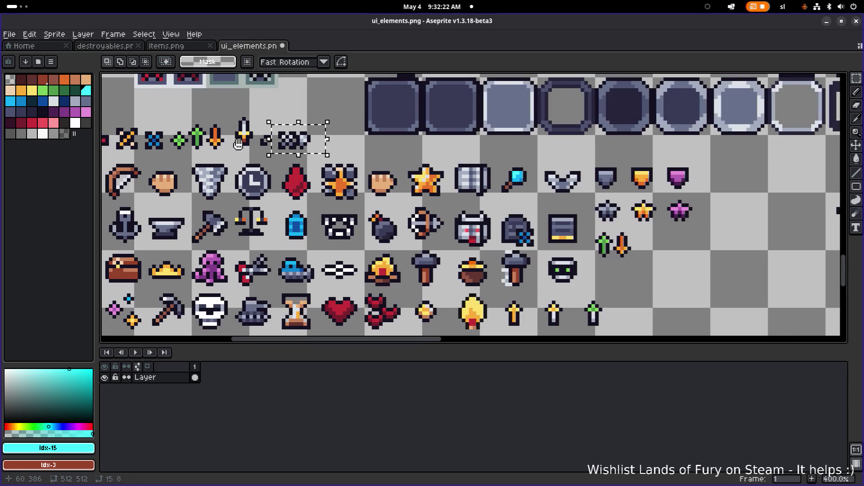
pyautogui.scroll(2, 335, 160)
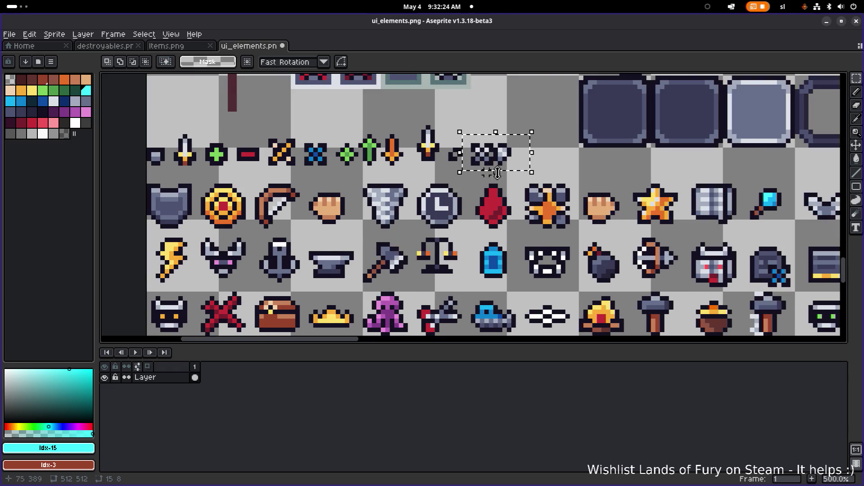
pyautogui.click(538, 157)
# - Place the horizontally mirrored corner piece just below the cyan marker and save ui_elements.png
pyautogui.moveTo(533, 140)
pyautogui.mouseDown()
pyautogui.moveTo(496, 167)
pyautogui.moveTo(287, 117)
pyautogui.moveTo(662, 272)
pyautogui.moveTo(708, 281)
pyautogui.moveTo(428, 135)
pyautogui.moveTo(658, 268)
pyautogui.moveTo(391, 160)
pyautogui.moveTo(470, 201)
pyautogui.moveTo(546, 194)
pyautogui.moveTo(522, 199)
pyautogui.moveTo(542, 200)
pyautogui.moveTo(525, 191)
pyautogui.mouseUp()
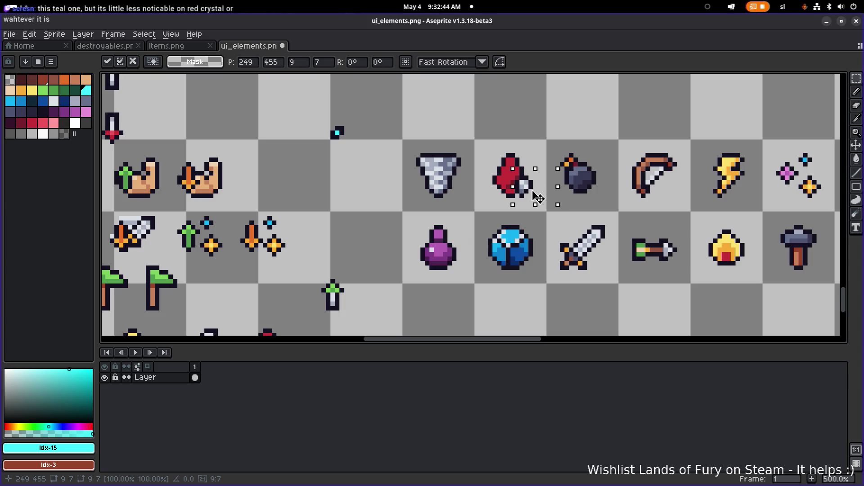
pyautogui.moveTo(533, 195)
pyautogui.mouseDown()
pyautogui.moveTo(312, 122)
pyautogui.moveTo(319, 131)
pyautogui.moveTo(310, 133)
pyautogui.moveTo(341, 135)
pyautogui.mouseUp()
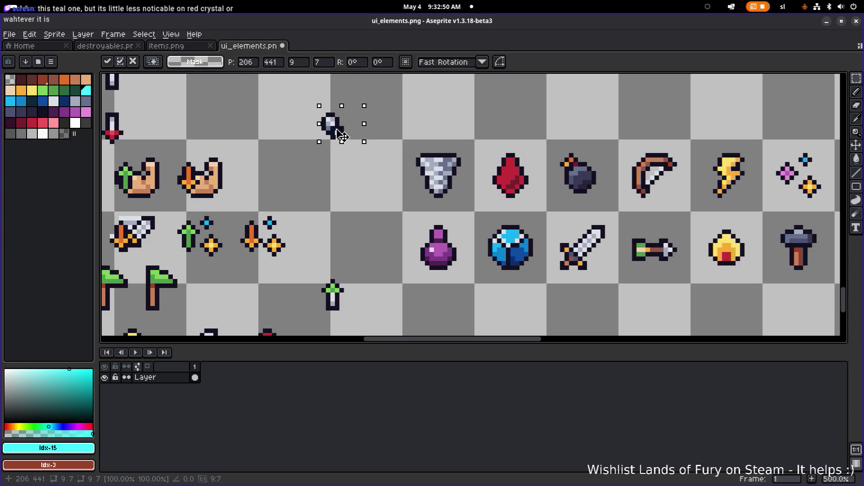
pyautogui.press('Left')
pyautogui.press('Left')
pyautogui.hotkey('shift', 'h')
pyautogui.moveTo(328, 130)
pyautogui.mouseDown()
pyautogui.moveTo(353, 131)
pyautogui.moveTo(356, 120)
pyautogui.moveTo(465, 187)
pyautogui.moveTo(347, 156)
pyautogui.moveTo(338, 145)
pyautogui.moveTo(350, 158)
pyautogui.mouseUp()
pyautogui.click(363, 105)
pyautogui.hotkey('ctrl', 's')
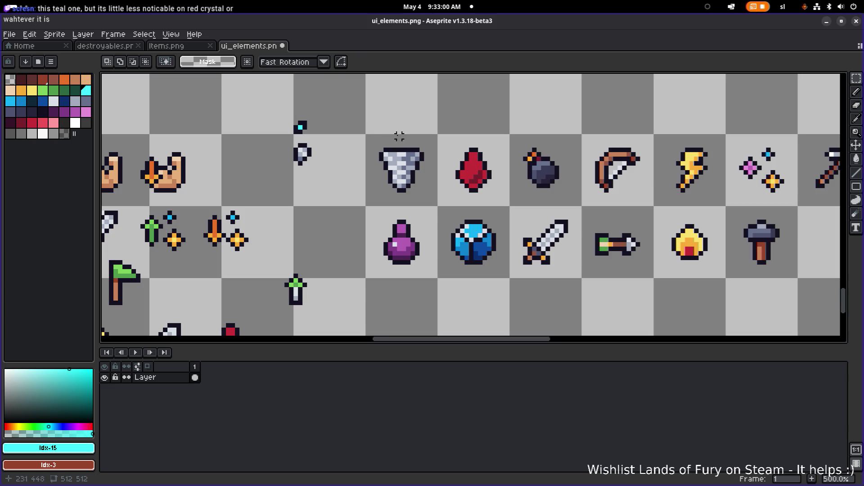
# - In Godot, open IconsResource.tres and widen the Inspector panel
pyautogui.hotkey('alt', 'Tab')
pyautogui.hotkey('alt', 'Tab')
pyautogui.hotkey('alt', 'Tab')
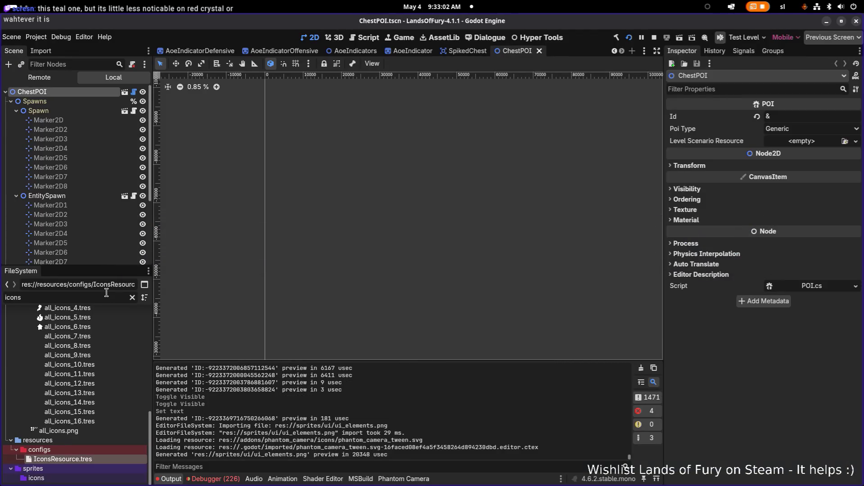
pyautogui.write('icons')
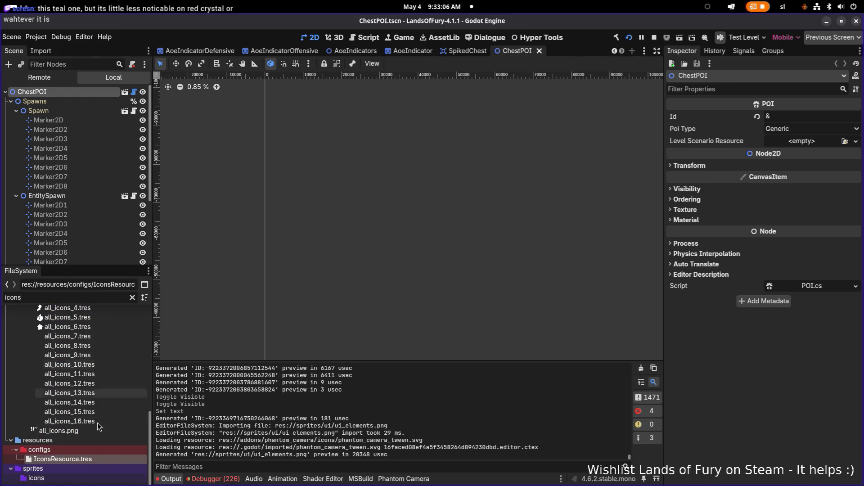
pyautogui.click(104, 459)
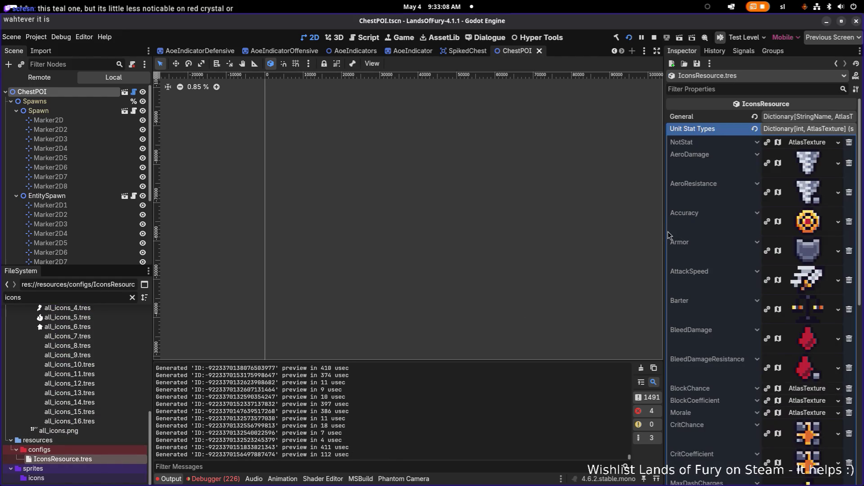
pyautogui.moveTo(664, 230); pyautogui.dragTo(541, 234)
# - Preview the AeroResistance, BleedDamage, MaxDashCharges and EnergyRegen icon textures
pyautogui.click(783, 201)
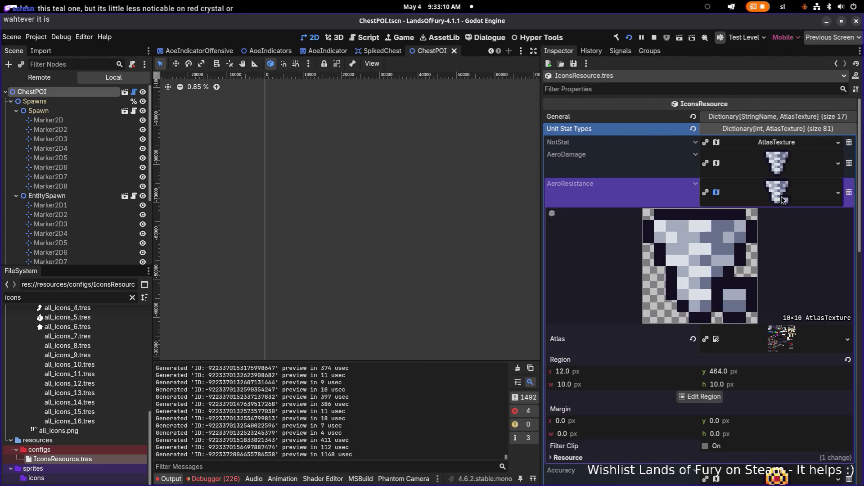
pyautogui.click(793, 183)
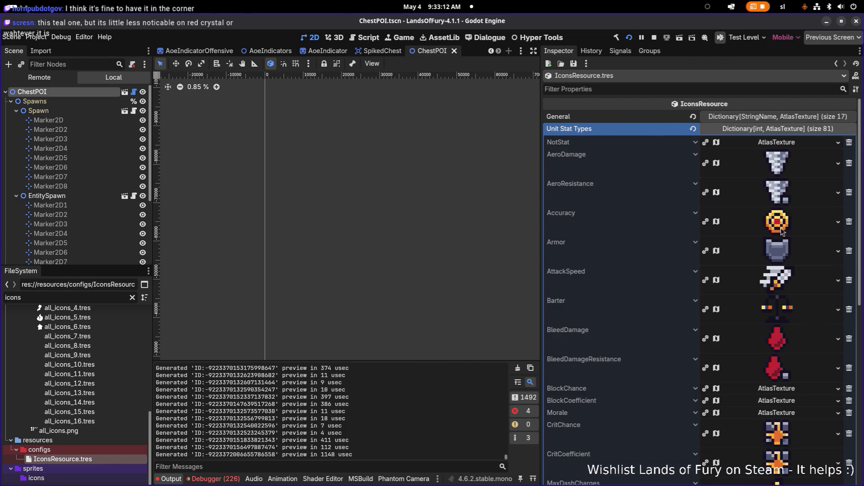
pyautogui.click(791, 339)
pyautogui.click(791, 338)
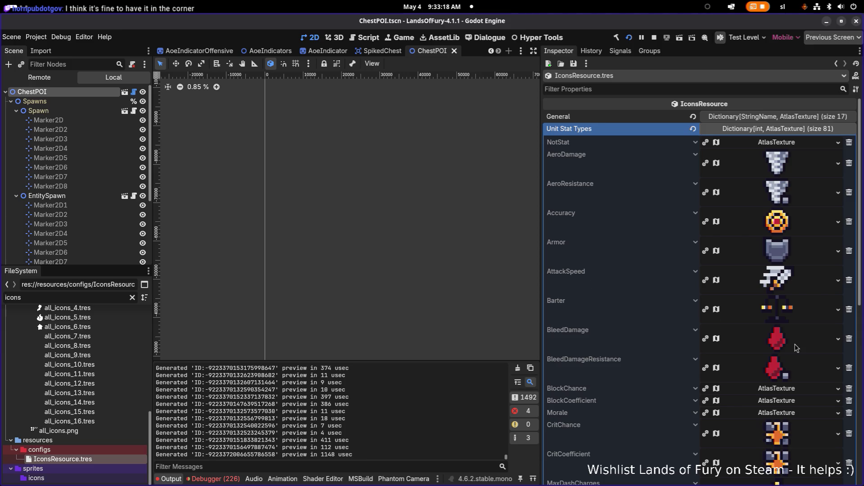
pyautogui.scroll(-3, 795, 392)
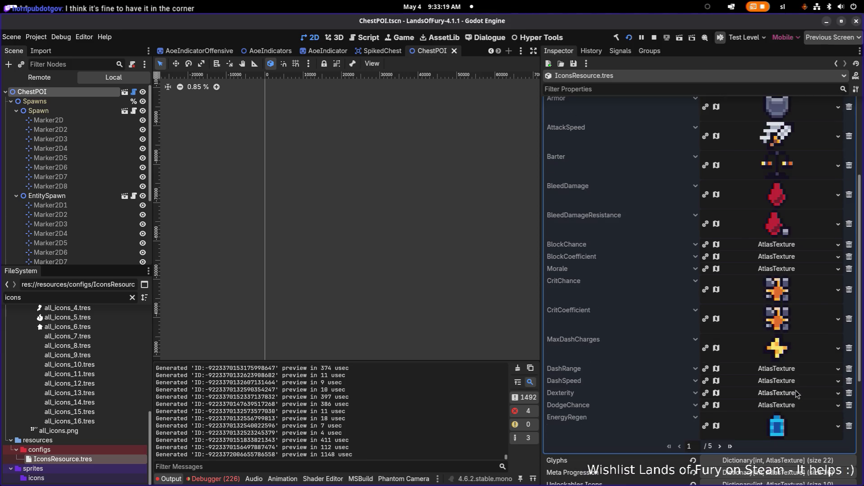
pyautogui.click(783, 351)
pyautogui.scroll(-4, 784, 351)
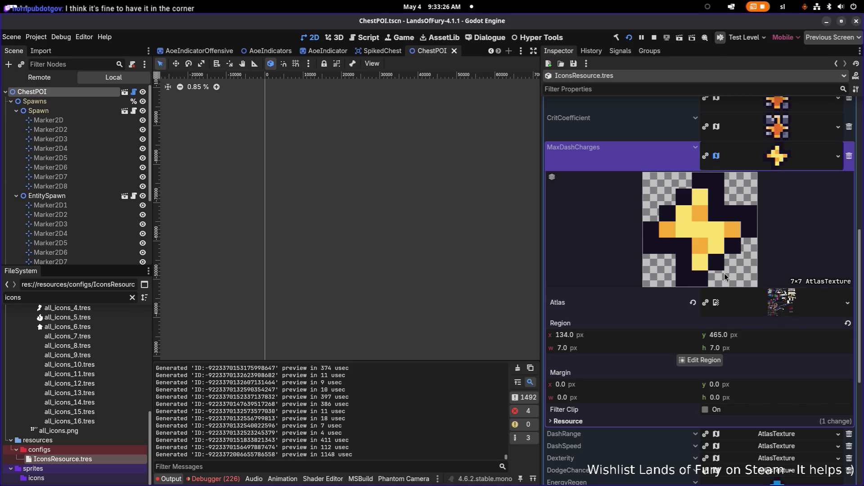
pyautogui.scroll(-2, 720, 306)
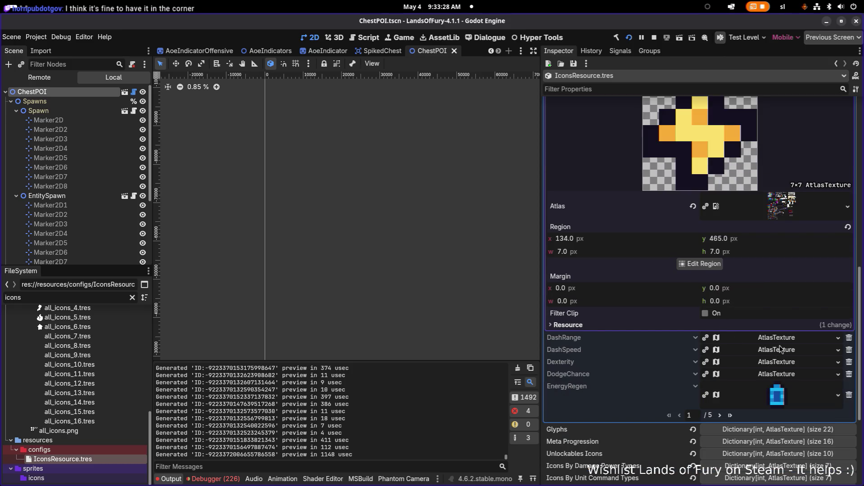
pyautogui.scroll(-3, 785, 265)
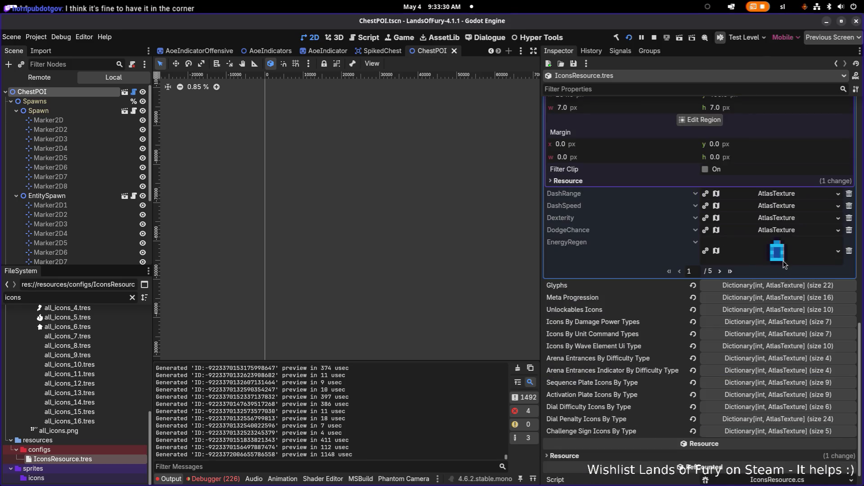
pyautogui.click(783, 262)
pyautogui.click(783, 263)
# - Switch back to Aseprite showing ui_elements.png
pyautogui.hotkey('alt', 'Tab')
pyautogui.press('Tab')
pyautogui.press('Tab')
pyautogui.click(177, 242)
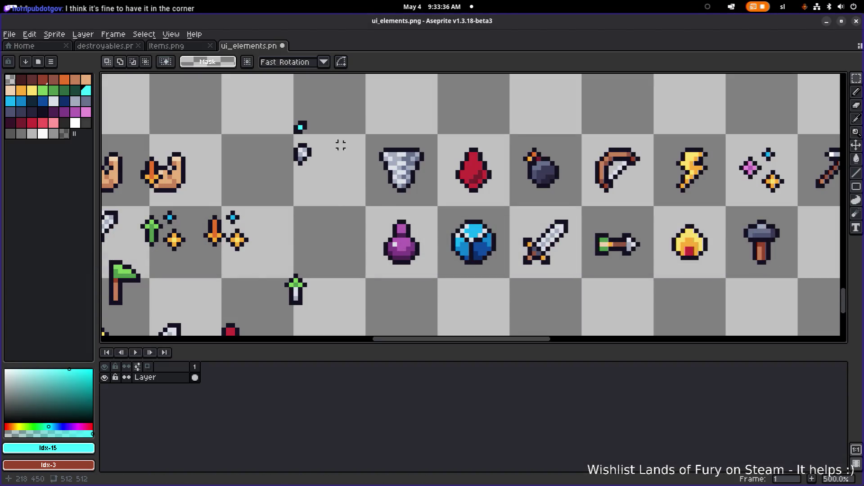
# - Move the cyan accent pixel to the tornado icon's lower-right corner
pyautogui.moveTo(326, 109); pyautogui.dragTo(284, 149)
pyautogui.click(336, 110)
pyautogui.moveTo(336, 109); pyautogui.dragTo(277, 135)
pyautogui.hscroll(3, 371, 217)
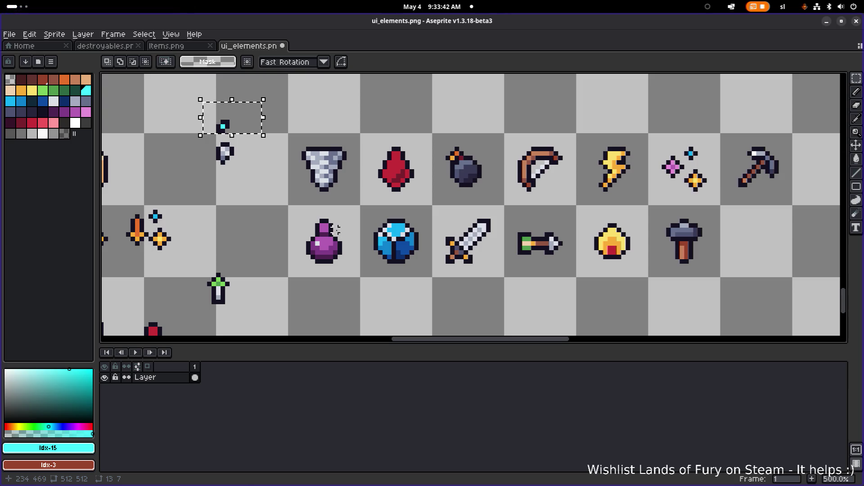
pyautogui.moveTo(345, 179)
pyautogui.mouseDown()
pyautogui.moveTo(344, 189)
pyautogui.moveTo(419, 189)
pyautogui.mouseUp()
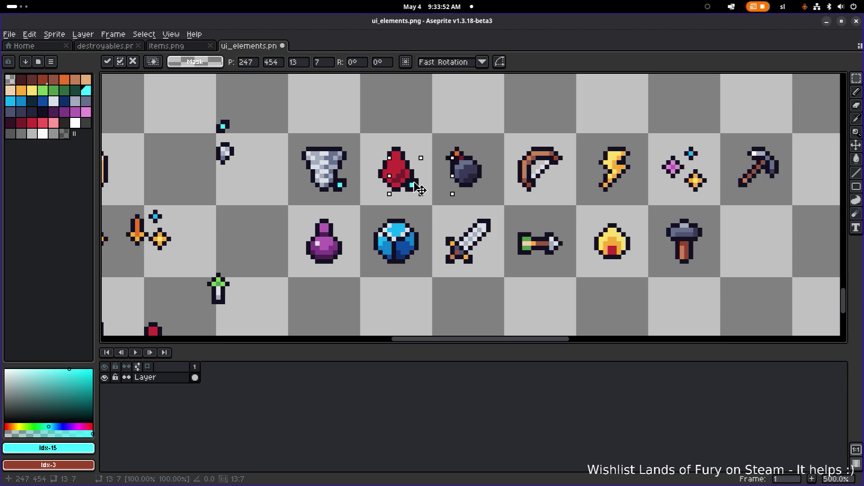
# - Park a spare cyan pixel in the empty tile above the row and reselect it
pyautogui.moveTo(418, 189); pyautogui.dragTo(434, 118)
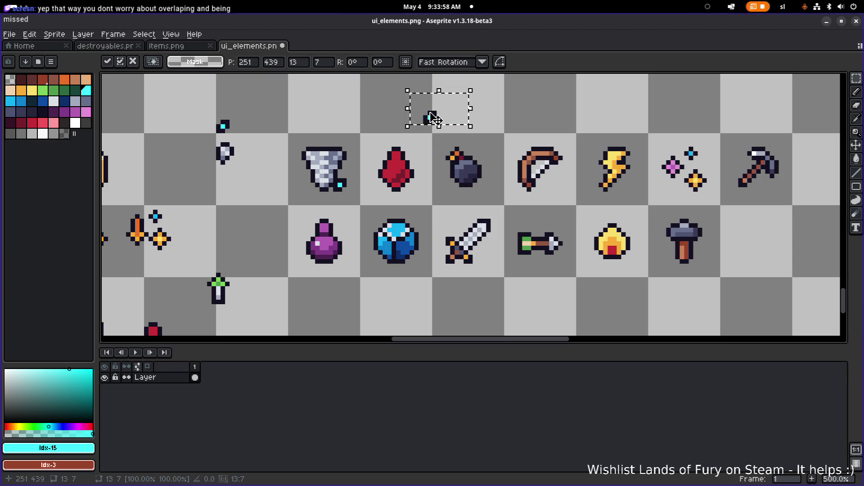
pyautogui.moveTo(432, 116)
pyautogui.mouseDown()
pyautogui.moveTo(461, 140)
pyautogui.moveTo(647, 186)
pyautogui.moveTo(424, 190)
pyautogui.moveTo(436, 111)
pyautogui.mouseUp()
pyautogui.click(380, 148)
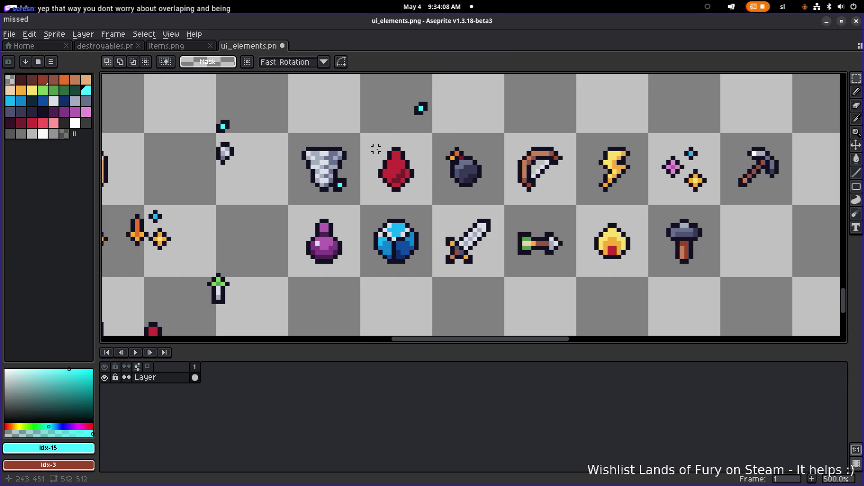
pyautogui.moveTo(380, 149); pyautogui.dragTo(416, 194)
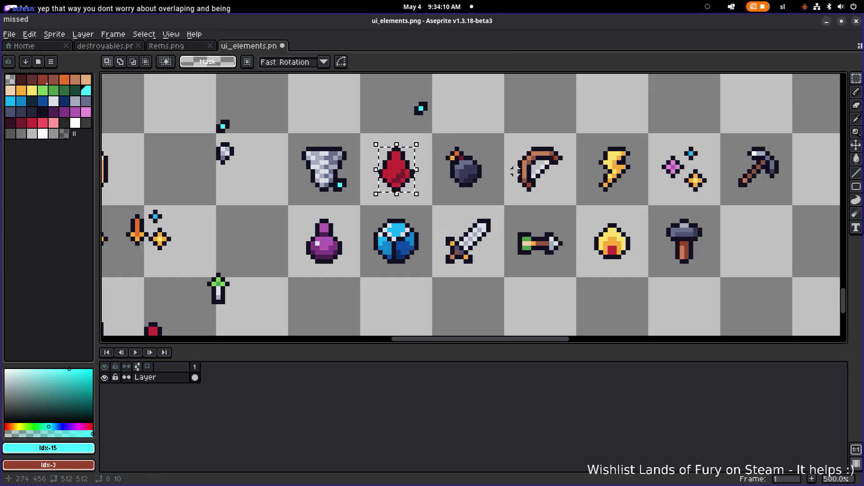
pyautogui.moveTo(433, 133); pyautogui.dragTo(456, 135)
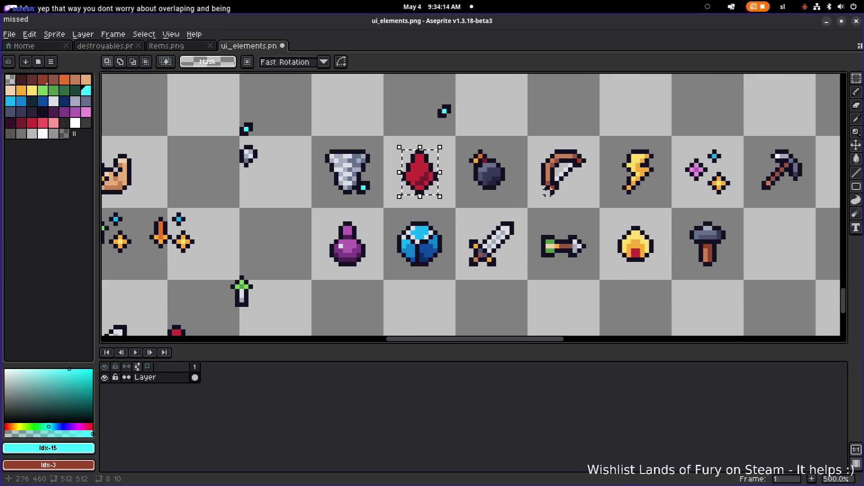
pyautogui.hscroll(2, 491, 182)
pyautogui.click(463, 185)
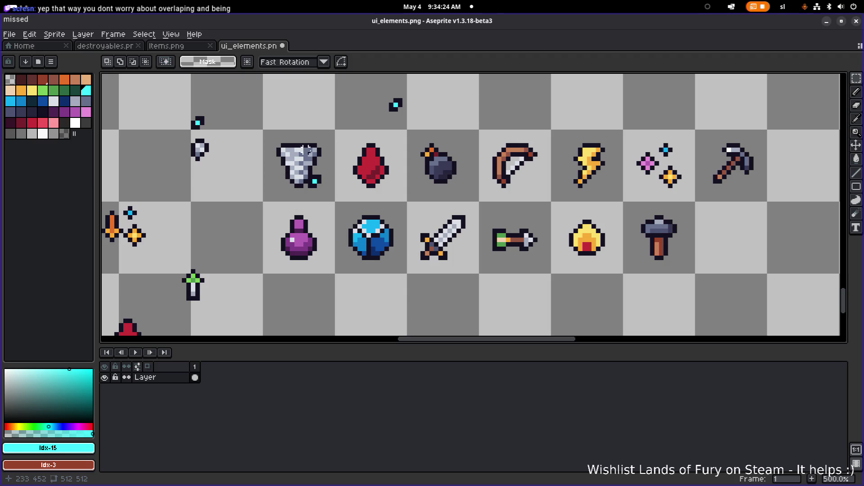
pyautogui.scroll(2, 332, 167)
pyautogui.scroll(-2, 347, 161)
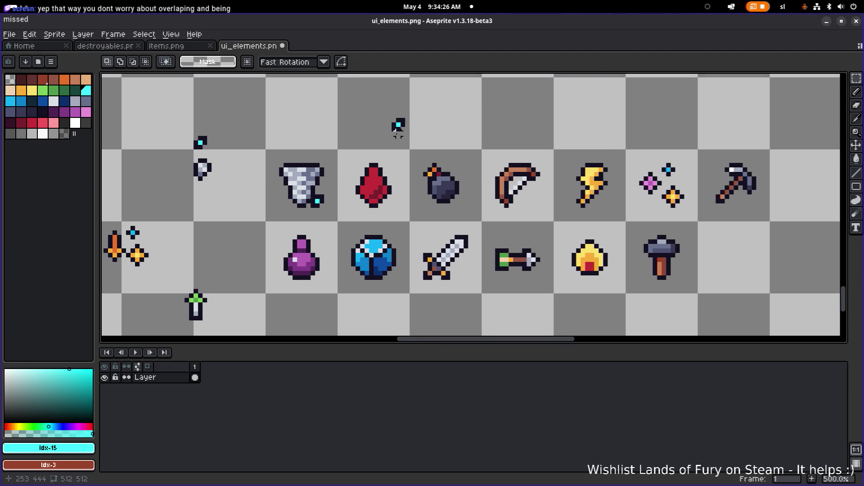
pyautogui.moveTo(380, 140); pyautogui.dragTo(439, 92)
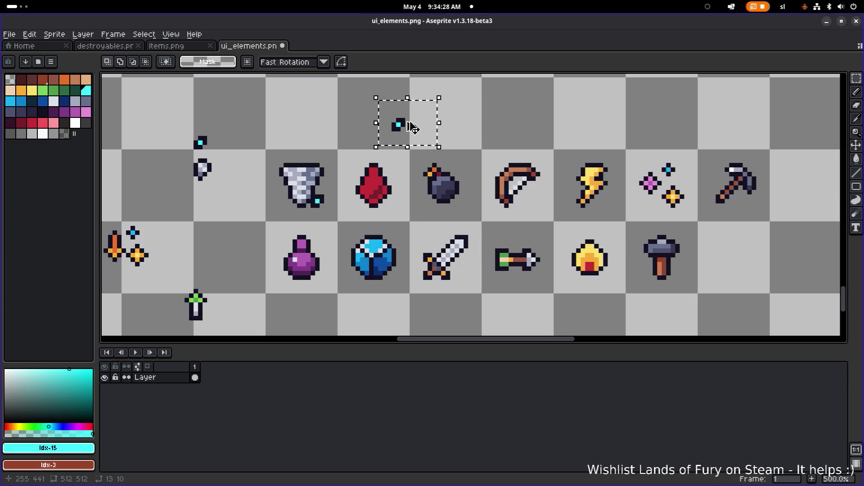
# - Paste a copy of the cyan pixel, nudge it up one pixel and drop it
pyautogui.hotkey('ctrl', 'c')
pyautogui.hotkey('ctrl', 'v')
pyautogui.moveTo(405, 182)
pyautogui.mouseDown()
pyautogui.moveTo(405, 206)
pyautogui.moveTo(406, 127)
pyautogui.moveTo(414, 128)
pyautogui.mouseUp()
pyautogui.press('Up')
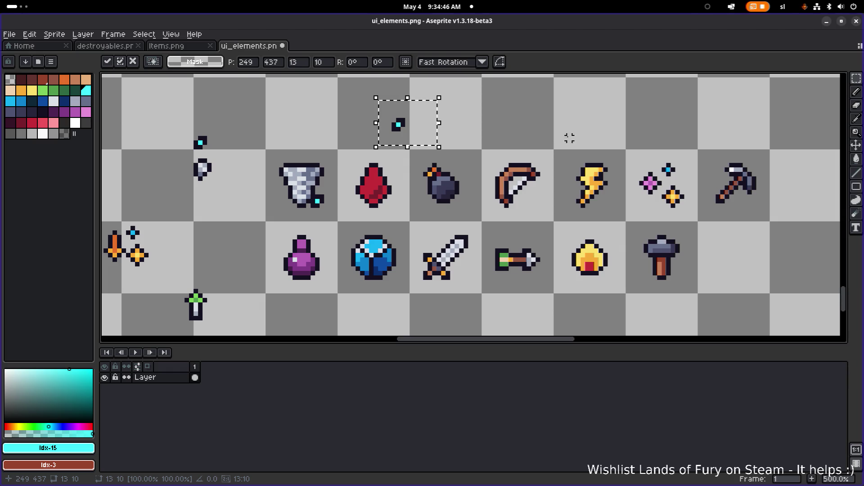
pyautogui.hscroll(-2, 499, 137)
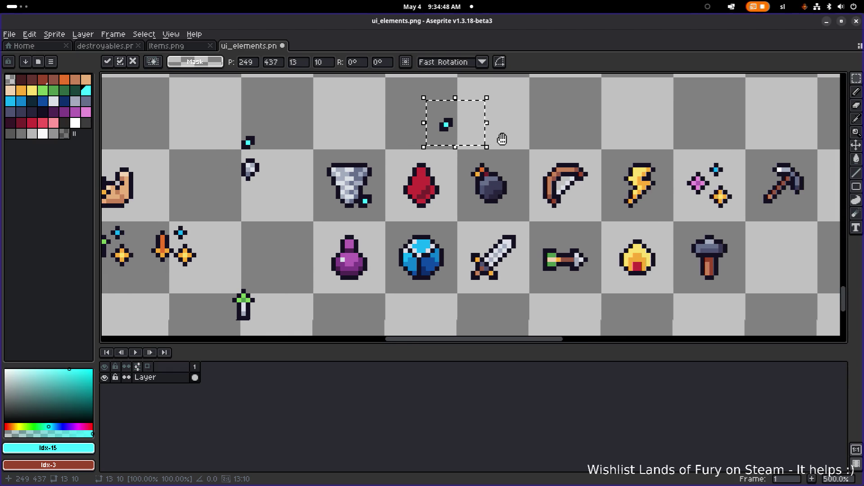
pyautogui.click(380, 174)
pyautogui.moveTo(326, 163); pyautogui.dragTo(375, 211)
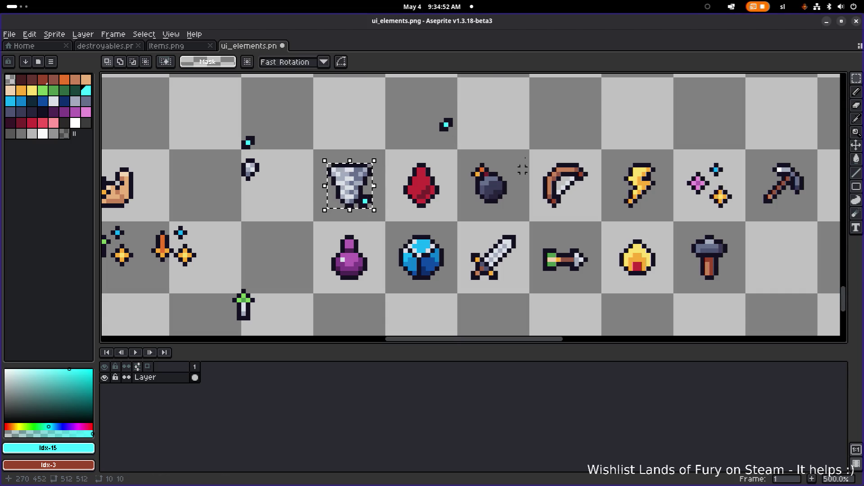
pyautogui.click(509, 129)
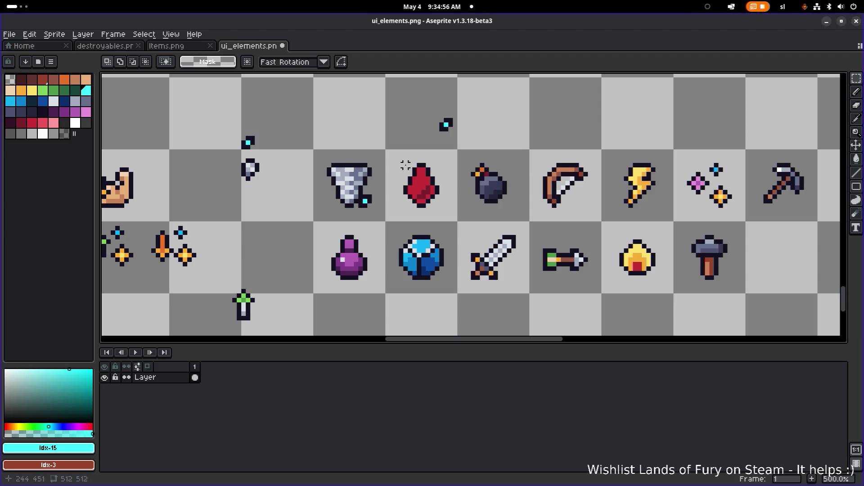
# - Search the Sprite, Edit and Layer menus for the grid settings
pyautogui.click(54, 34)
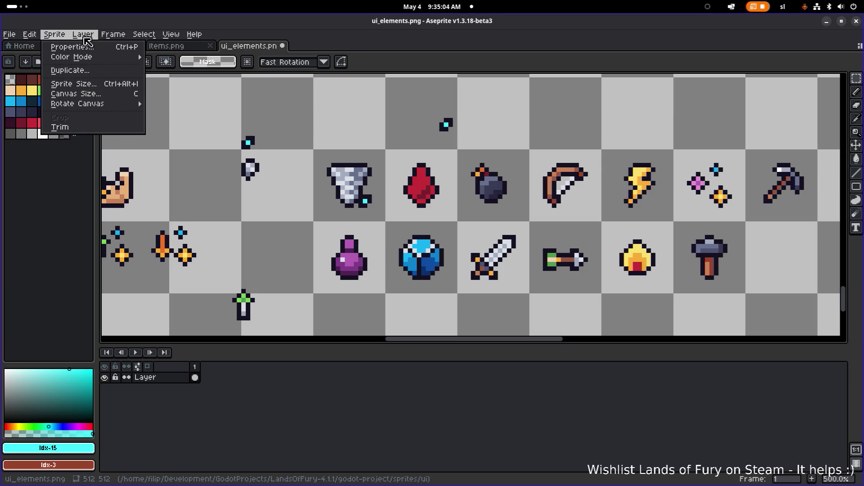
pyautogui.click(42, 35)
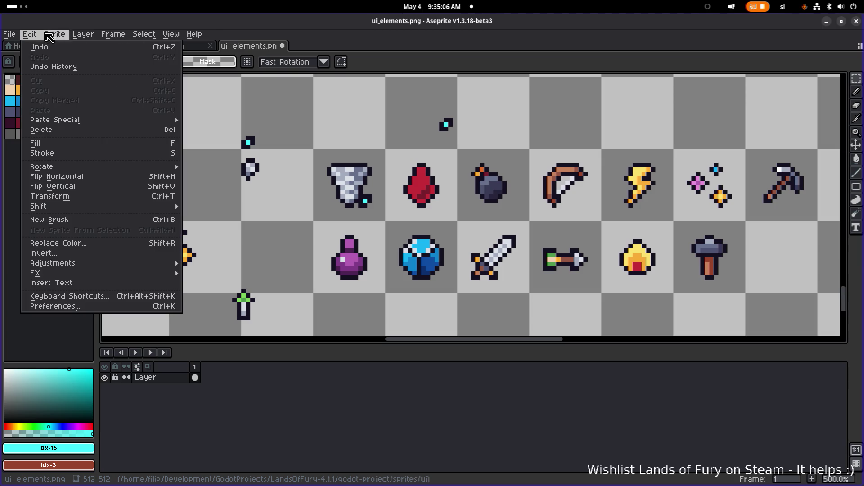
pyautogui.click(84, 36)
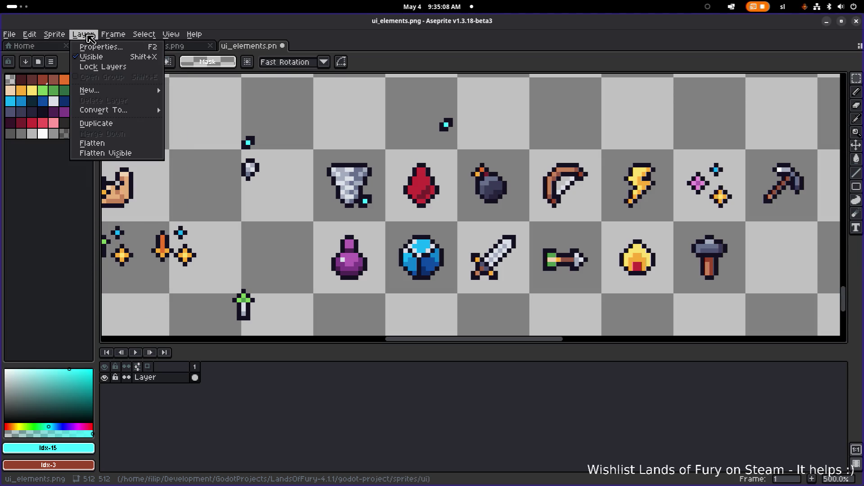
pyautogui.click(55, 36)
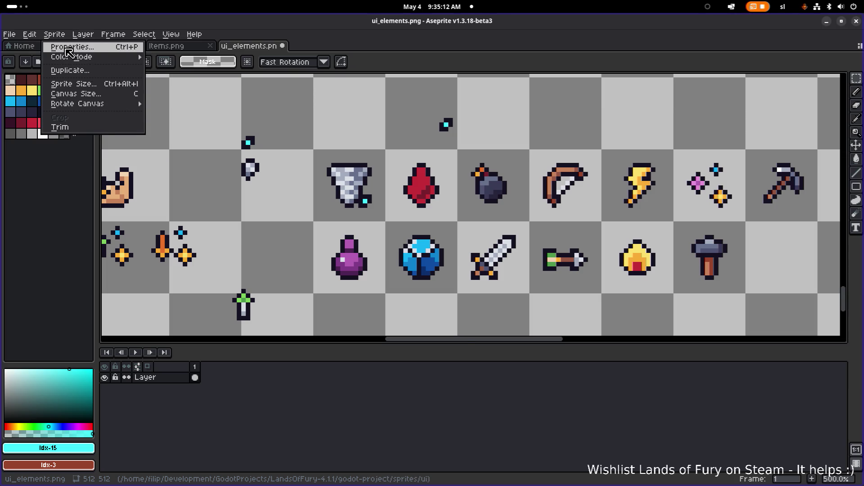
pyautogui.click(68, 47)
pyautogui.press('Escape')
pyautogui.click(30, 35)
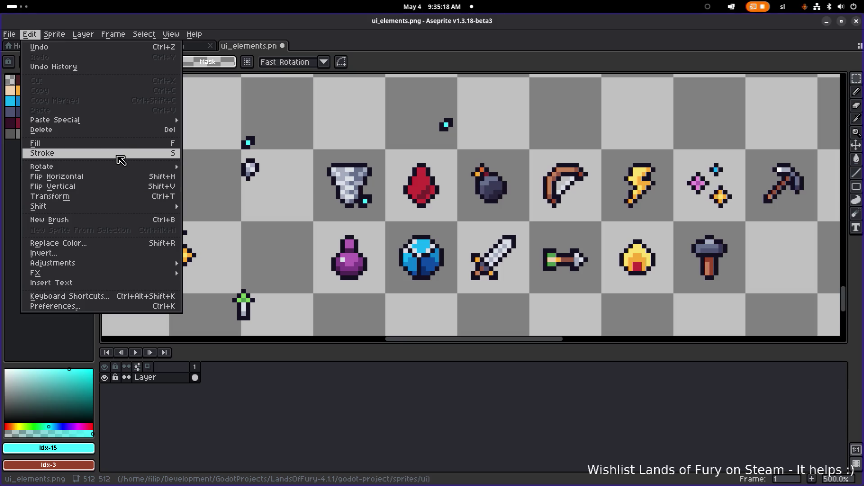
# - Open Grid Settings from the View menu's Grid submenu and set the grid size to 10
pyautogui.moveTo(120, 40)
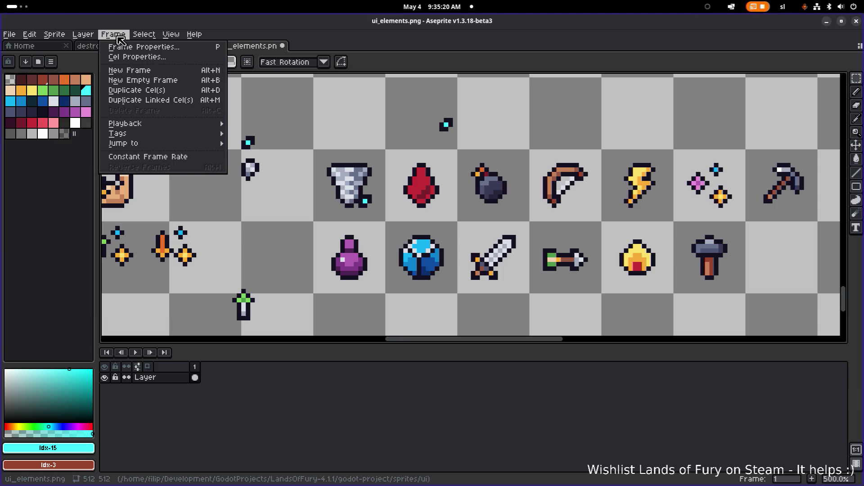
pyautogui.moveTo(149, 42)
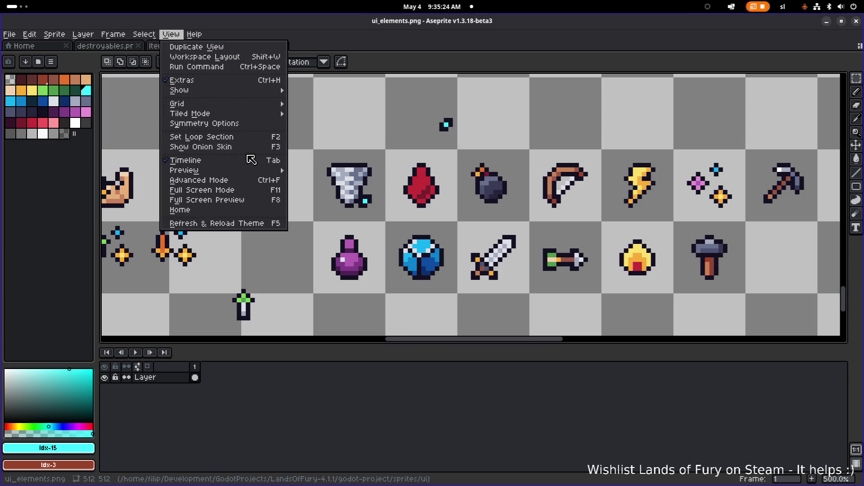
pyautogui.moveTo(246, 104)
pyautogui.click(306, 104)
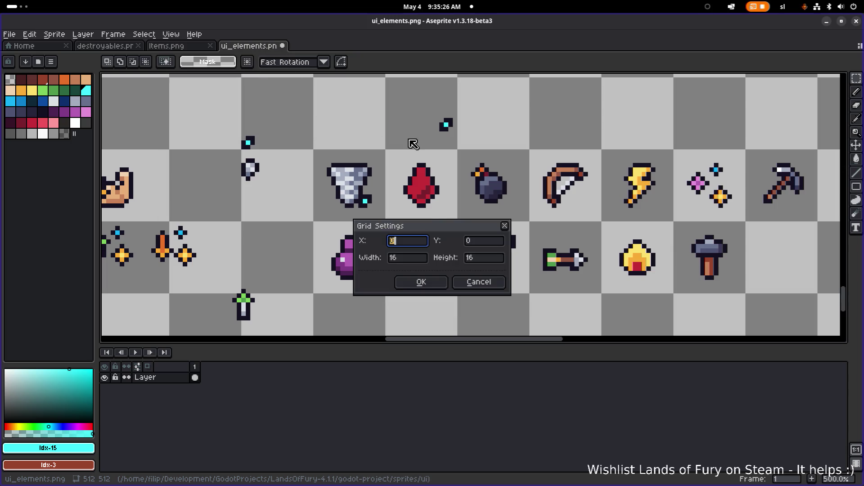
pyautogui.click(421, 259)
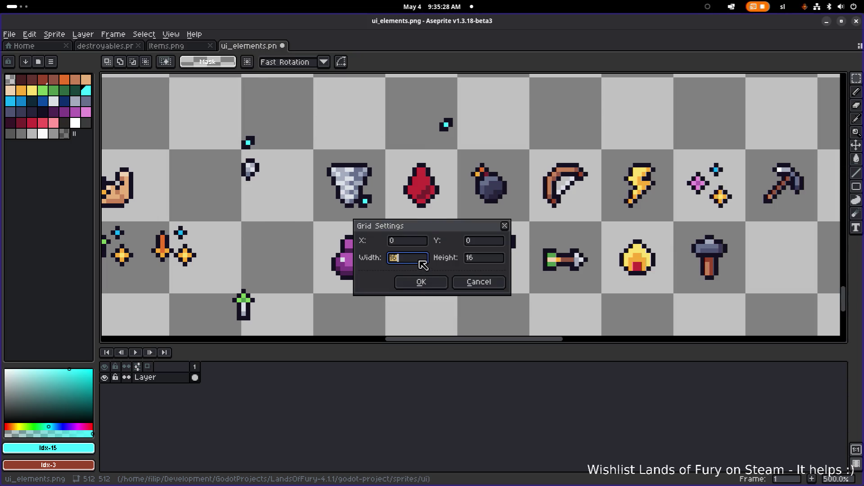
pyautogui.press('Tab')
pyautogui.write('10')
pyautogui.press('Return')
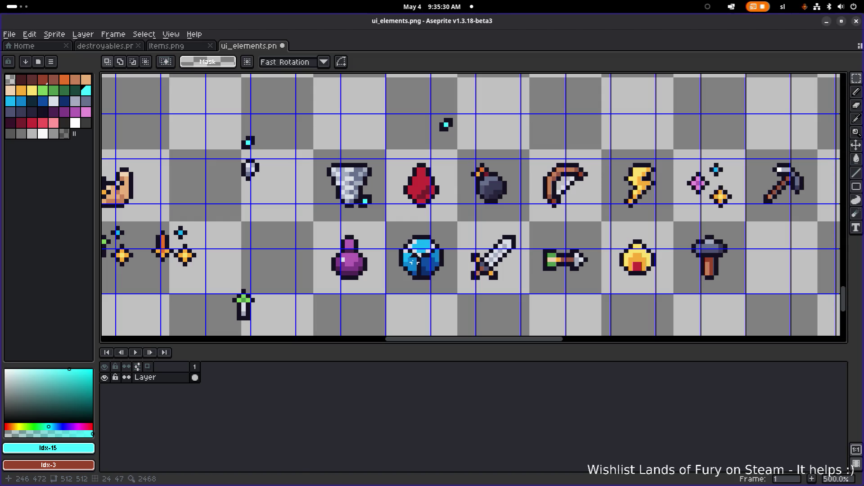
pyautogui.scroll(-1, 397, 259)
# - Shift the tornado, red drop, bomb and bow icons left so they sit side by side
pyautogui.scroll(2, 376, 203)
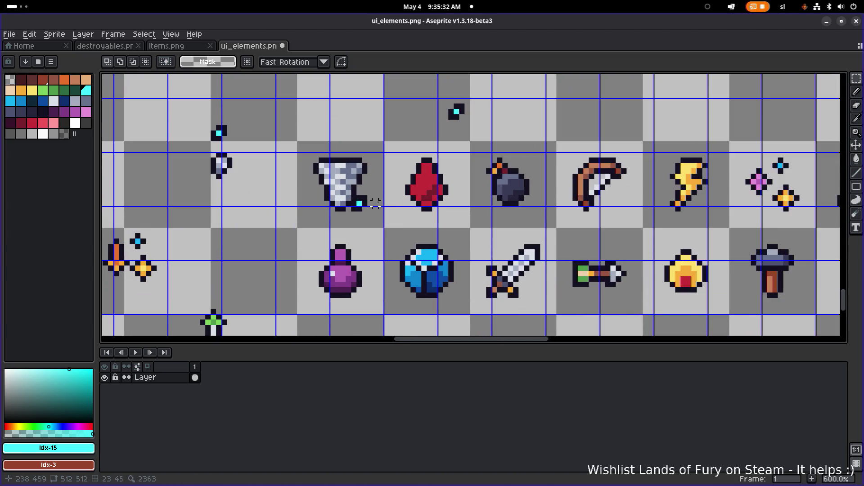
pyautogui.scroll(-2, 314, 217)
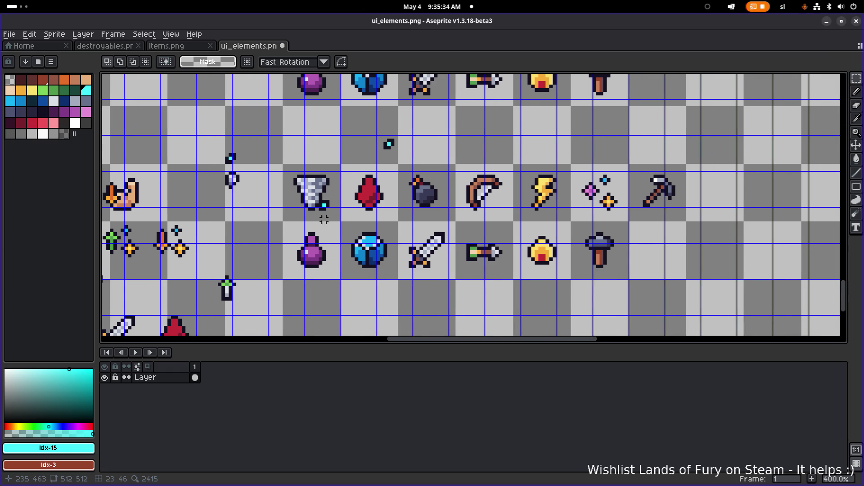
pyautogui.scroll(1, 289, 212)
pyautogui.moveTo(287, 224)
pyautogui.mouseDown()
pyautogui.moveTo(351, 155)
pyautogui.moveTo(303, 177)
pyautogui.mouseUp()
pyautogui.moveTo(360, 153)
pyautogui.mouseDown()
pyautogui.moveTo(418, 211)
pyautogui.moveTo(337, 188)
pyautogui.mouseUp()
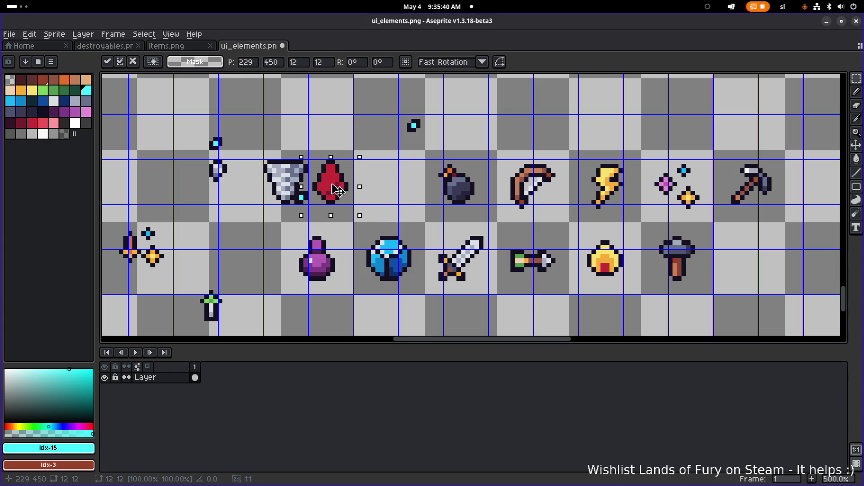
pyautogui.moveTo(422, 220); pyautogui.dragTo(481, 157)
pyautogui.moveTo(476, 188); pyautogui.dragTo(391, 182)
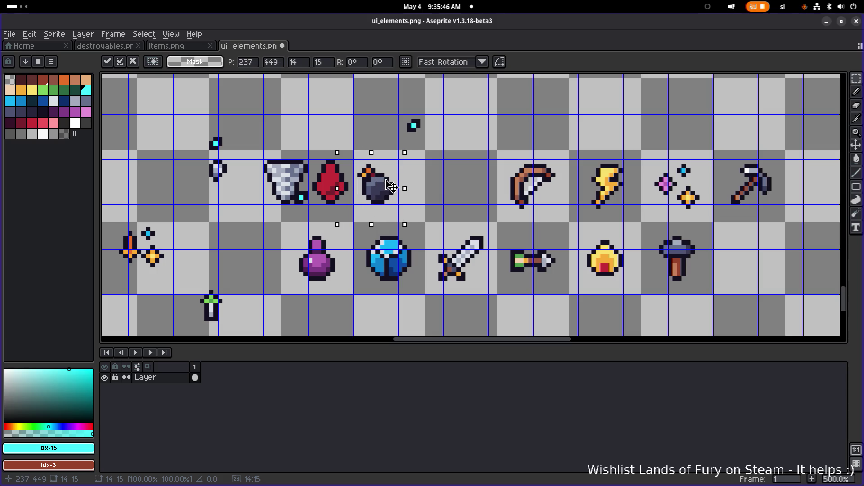
pyautogui.click(499, 189)
pyautogui.moveTo(492, 155)
pyautogui.mouseDown()
pyautogui.moveTo(560, 205)
pyautogui.moveTo(435, 178)
pyautogui.mouseUp()
pyautogui.click(528, 195)
# - Shift the lightning bolt, sparkle and pickaxe left beside their neighbours
pyautogui.moveTo(549, 161); pyautogui.dragTo(634, 218)
pyautogui.moveTo(601, 179); pyautogui.dragTo(463, 177)
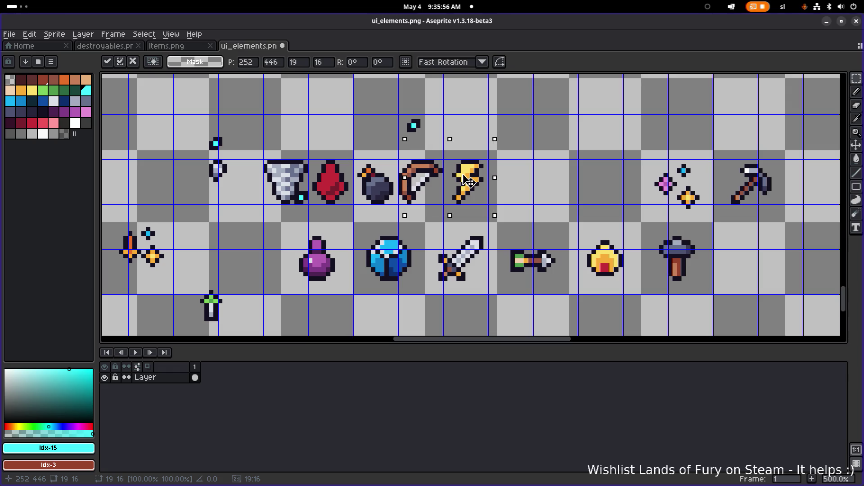
pyautogui.click(644, 192)
pyautogui.click(643, 193)
pyautogui.moveTo(639, 210)
pyautogui.mouseDown()
pyautogui.moveTo(699, 155)
pyautogui.moveTo(535, 178)
pyautogui.mouseUp()
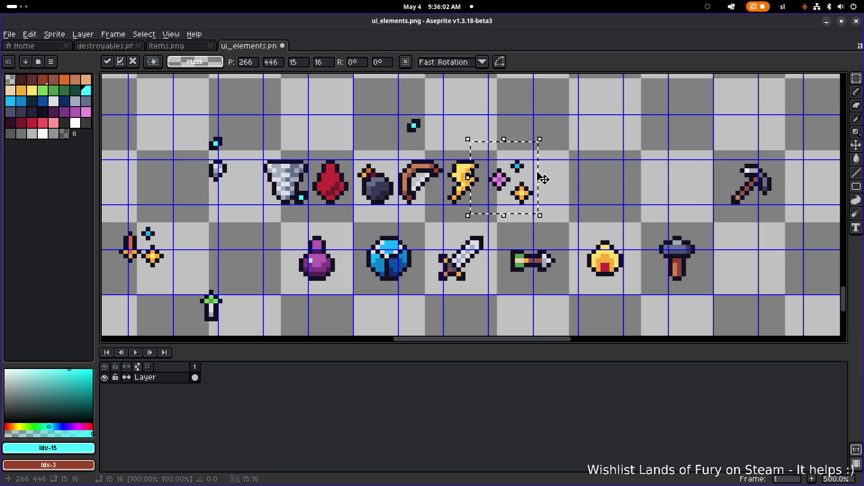
pyautogui.click(717, 193)
pyautogui.moveTo(686, 217); pyautogui.dragTo(806, 138)
pyautogui.moveTo(769, 183); pyautogui.dragTo(574, 180)
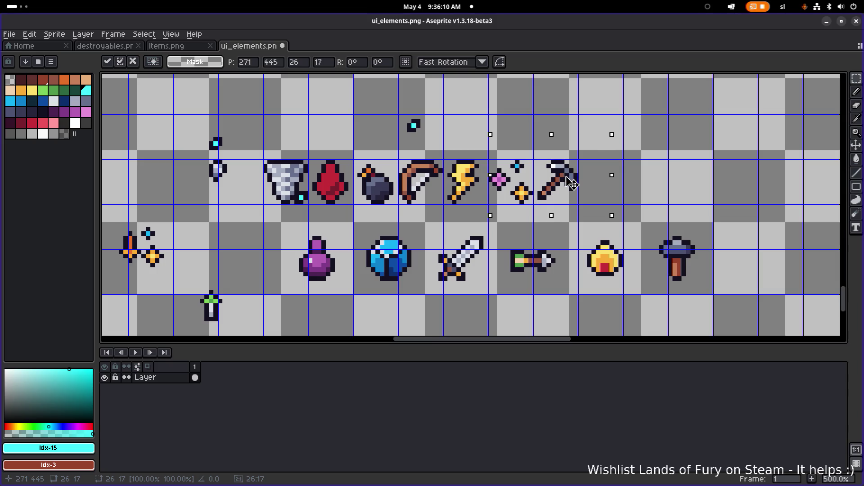
pyautogui.click(525, 255)
# - Pack the lower row's purple potion, blue gem, sword and arrow tightly together
pyautogui.moveTo(282, 293); pyautogui.dragTo(352, 235)
pyautogui.moveTo(327, 272); pyautogui.dragTo(297, 286)
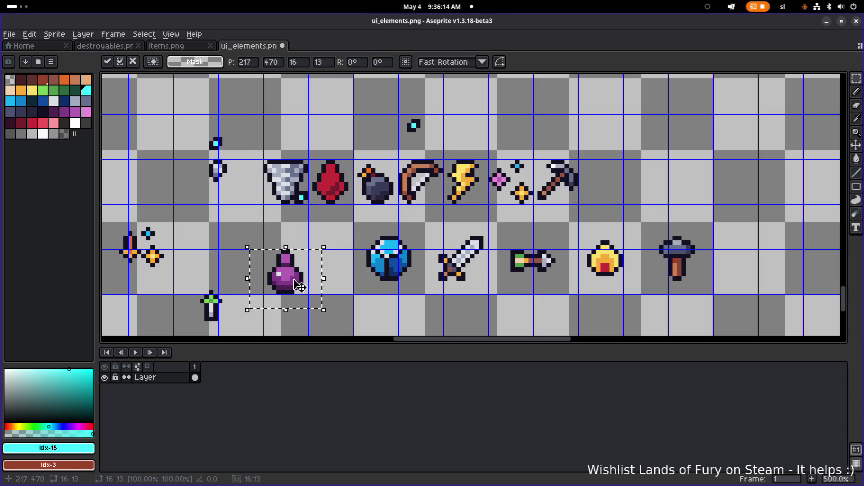
pyautogui.click(353, 285)
pyautogui.moveTo(353, 293); pyautogui.dragTo(426, 211)
pyautogui.moveTo(417, 257); pyautogui.dragTo(352, 269)
pyautogui.click(423, 298)
pyautogui.moveTo(427, 297); pyautogui.dragTo(494, 229)
pyautogui.moveTo(461, 263)
pyautogui.mouseDown()
pyautogui.moveTo(390, 284)
pyautogui.moveTo(376, 272)
pyautogui.mouseUp()
pyautogui.click(484, 272)
pyautogui.moveTo(484, 285)
pyautogui.mouseDown()
pyautogui.moveTo(550, 248)
pyautogui.moveTo(437, 278)
pyautogui.mouseUp()
pyautogui.press('Down')
pyautogui.press('Up')
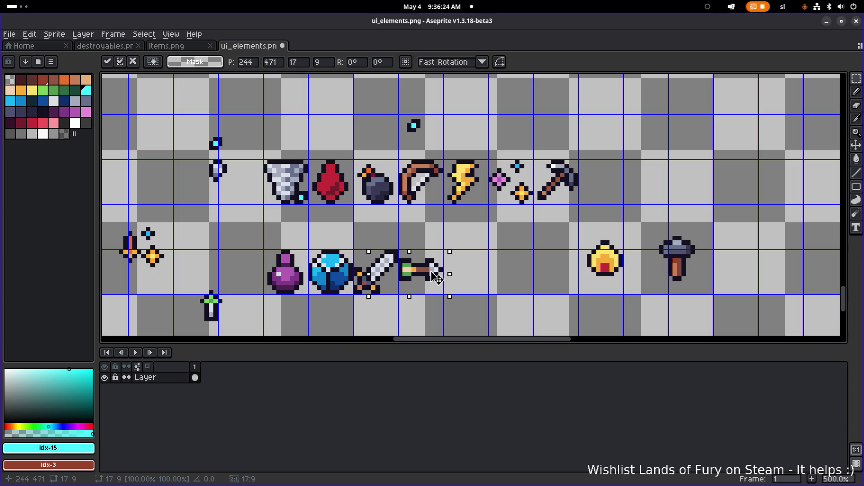
# - Move the fireball and hammer left beside the arrow, then bring the cyan accent down
pyautogui.moveTo(635, 232)
pyautogui.mouseDown()
pyautogui.moveTo(574, 299)
pyautogui.moveTo(554, 304)
pyautogui.mouseUp()
pyautogui.moveTo(588, 264); pyautogui.dragTo(479, 275)
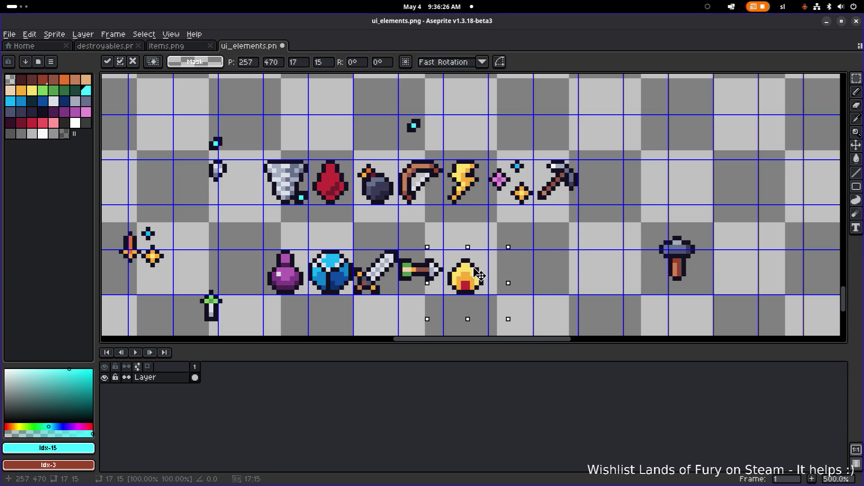
pyautogui.moveTo(636, 290); pyautogui.dragTo(723, 207)
pyautogui.moveTo(699, 252); pyautogui.dragTo(531, 269)
pyautogui.click(625, 225)
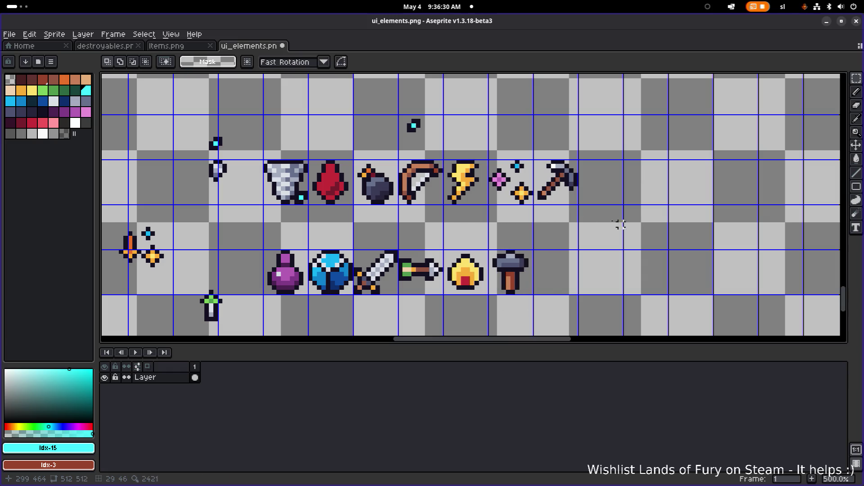
pyautogui.moveTo(378, 138); pyautogui.dragTo(451, 97)
pyautogui.moveTo(428, 131)
pyautogui.mouseDown()
pyautogui.moveTo(387, 139)
pyautogui.moveTo(343, 200)
pyautogui.moveTo(585, 205)
pyautogui.mouseUp()
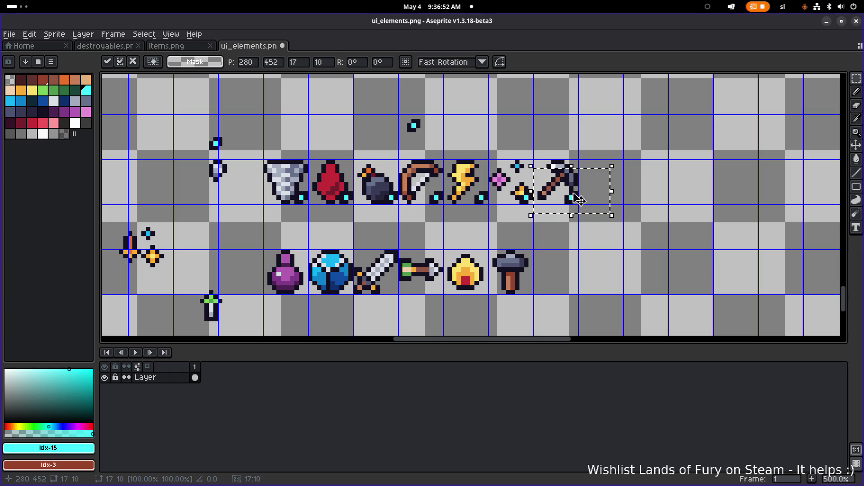
# - Select the area below the upper icon row, undo and redo it, then deselect
pyautogui.moveTo(576, 194)
pyautogui.mouseDown()
pyautogui.moveTo(318, 270)
pyautogui.moveTo(396, 270)
pyautogui.mouseUp()
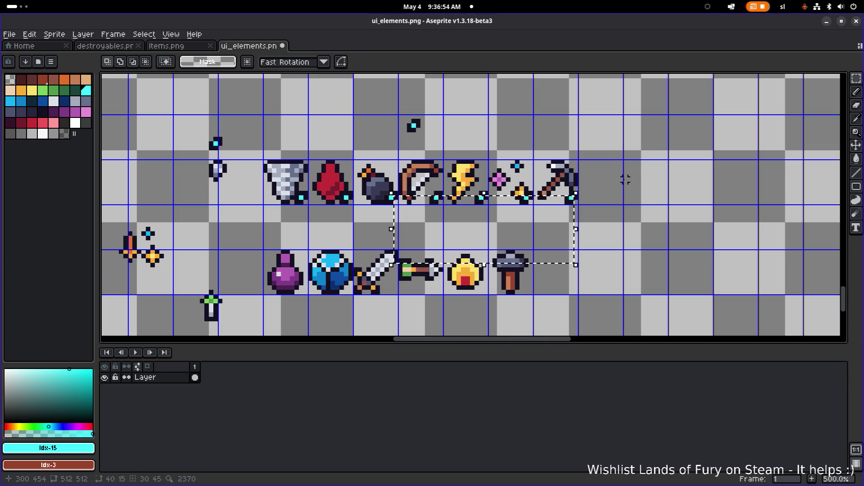
pyautogui.hotkey('ctrl', 'z')
pyautogui.hotkey('ctrl', 'y')
pyautogui.hotkey('ctrl', 'd')
# - Zoom and pan to inspect the rearranged upper icon row up close
pyautogui.scroll(-1, 543, 161)
pyautogui.scroll(-3, 544, 161)
pyautogui.scroll(1, 544, 161)
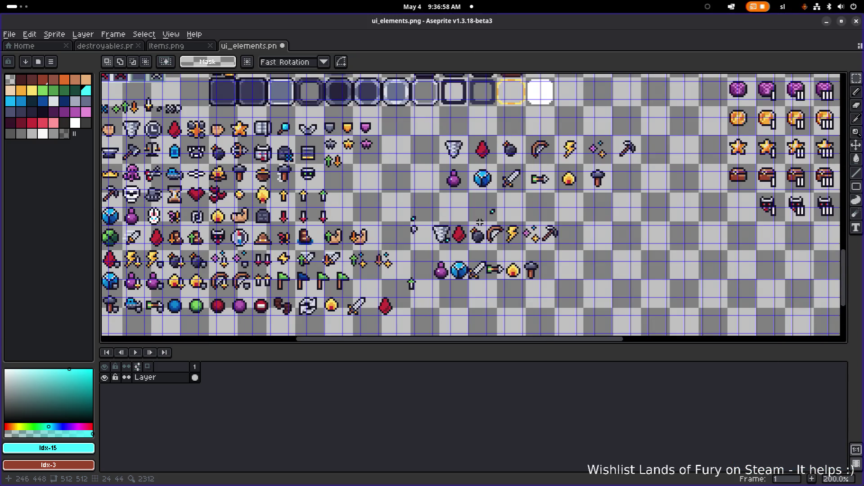
pyautogui.scroll(1, 478, 222)
pyautogui.scroll(2, 500, 212)
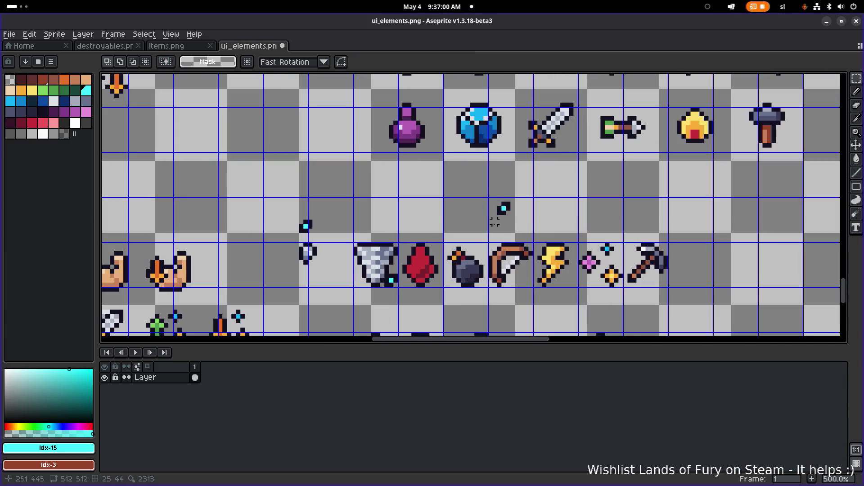
pyautogui.moveTo(490, 212); pyautogui.dragTo(384, 167)
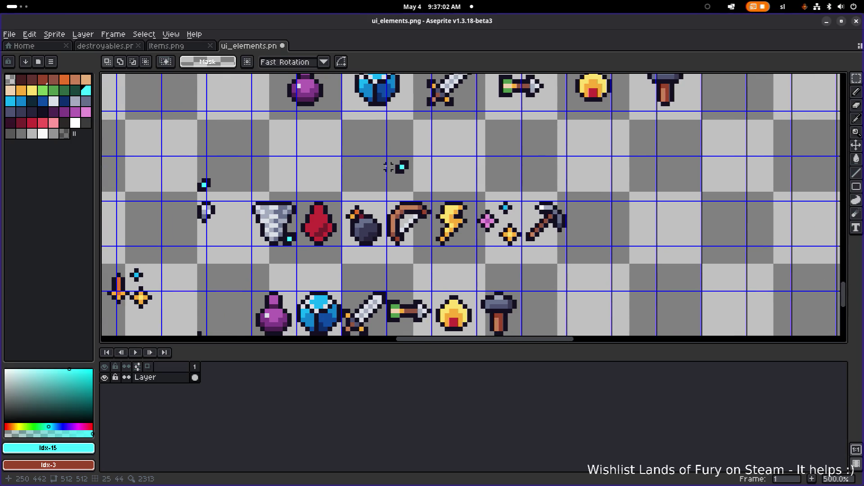
pyautogui.scroll(1, 388, 167)
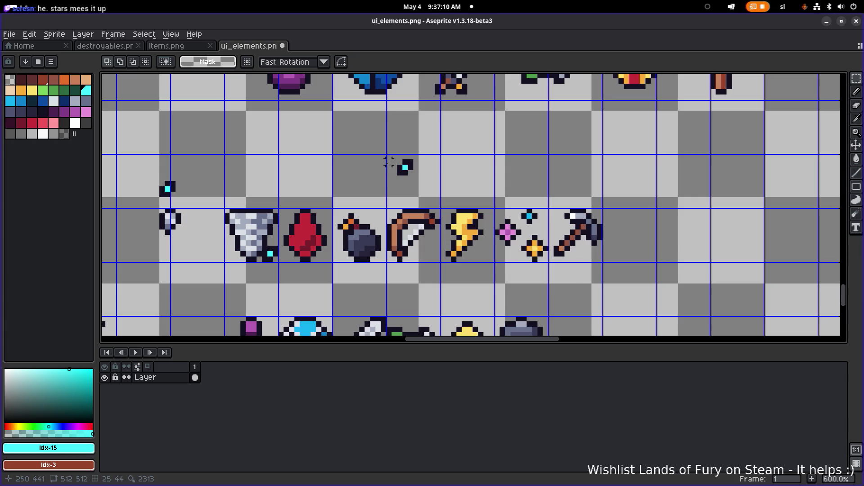
# - Redo the last icon transformation and bring up the application switcher
pyautogui.hotkey('ctrl', 'y')
pyautogui.hotkey('ctrl', 'y')
pyautogui.hotkey('ctrl', 'y')
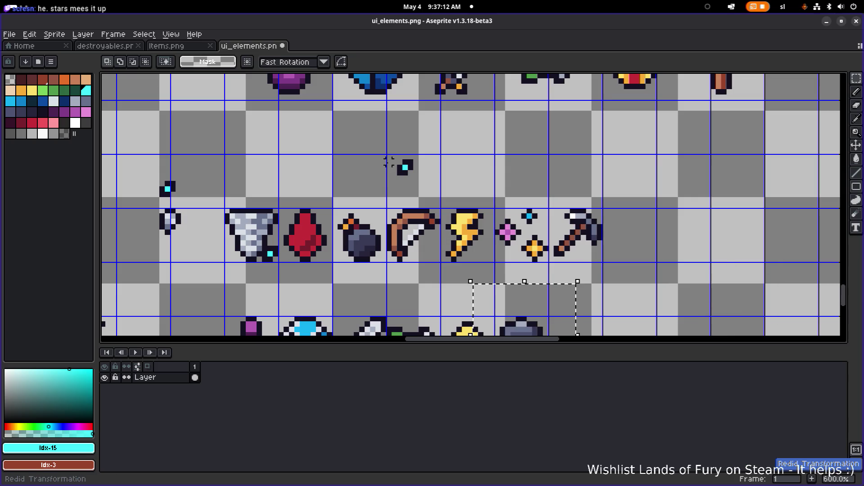
pyautogui.scroll(-1, 388, 162)
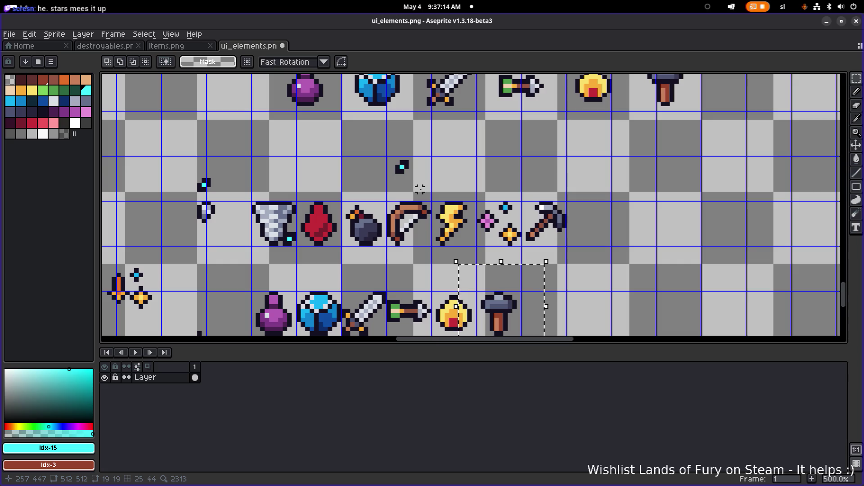
pyautogui.hotkey('alt', 'Tab')
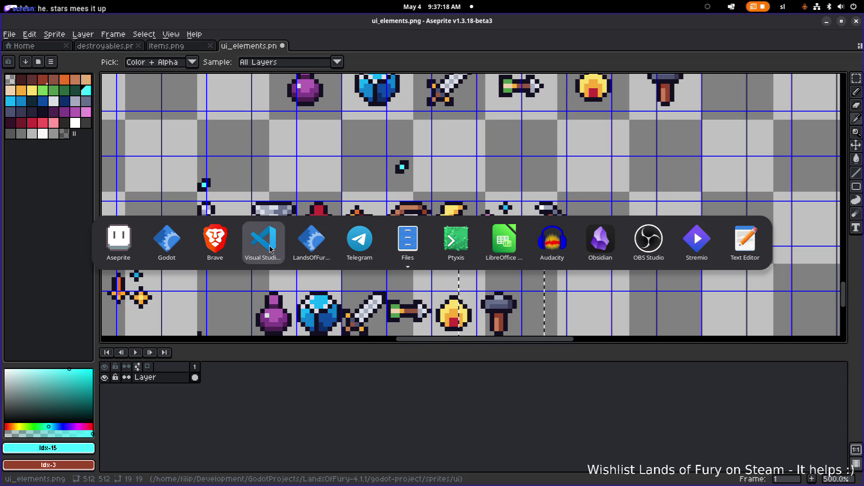
# - Check the Berserk Blast Rune tooltip in Lands of Fury, then return to Godot
pyautogui.click(310, 247)
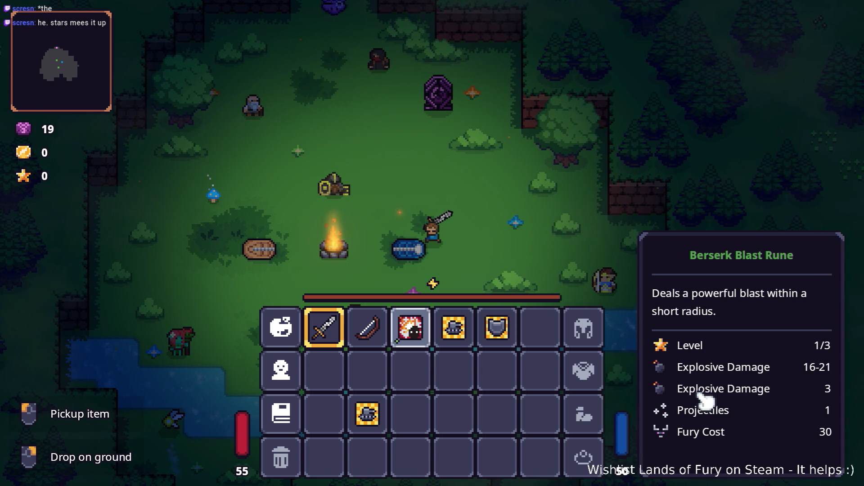
pyautogui.hotkey('alt', 'Tab')
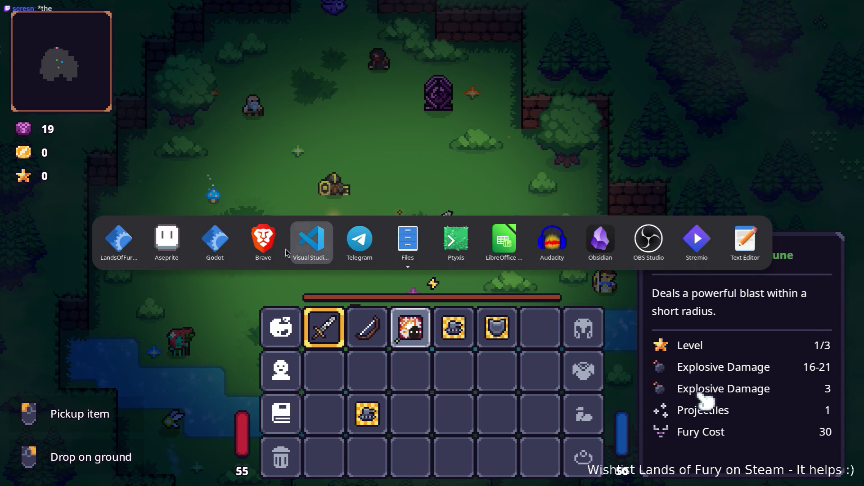
pyautogui.click(228, 247)
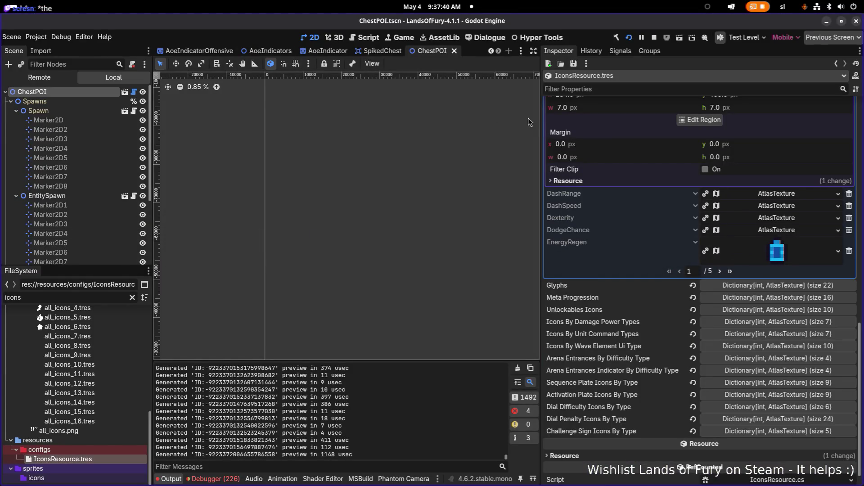
# - In Godot, open ItemEffectInfo.tscn via a quick 'iteminfo' search and select the IconTextureRect node
pyautogui.moveTo(541, 119); pyautogui.dragTo(677, 131)
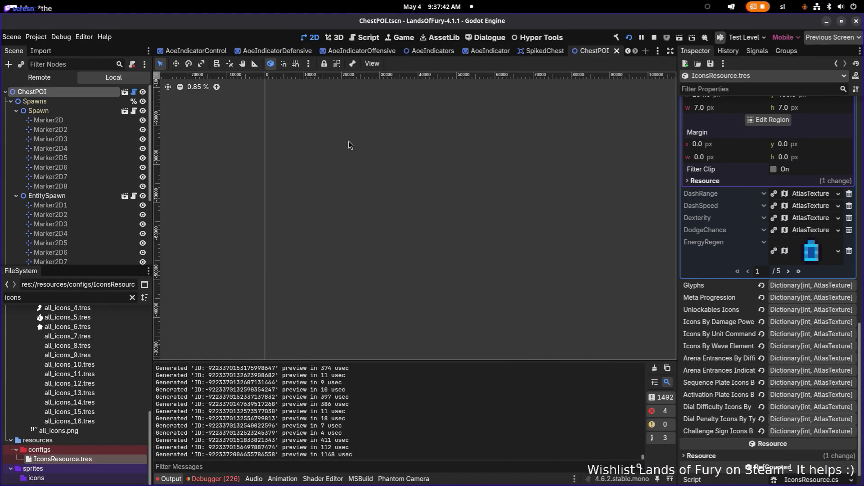
pyautogui.moveTo(293, 150); pyautogui.dragTo(483, 221)
pyautogui.scroll(-1, 433, 198)
pyautogui.moveTo(153, 115); pyautogui.dragTo(143, 114)
pyautogui.scroll(1, 453, 67)
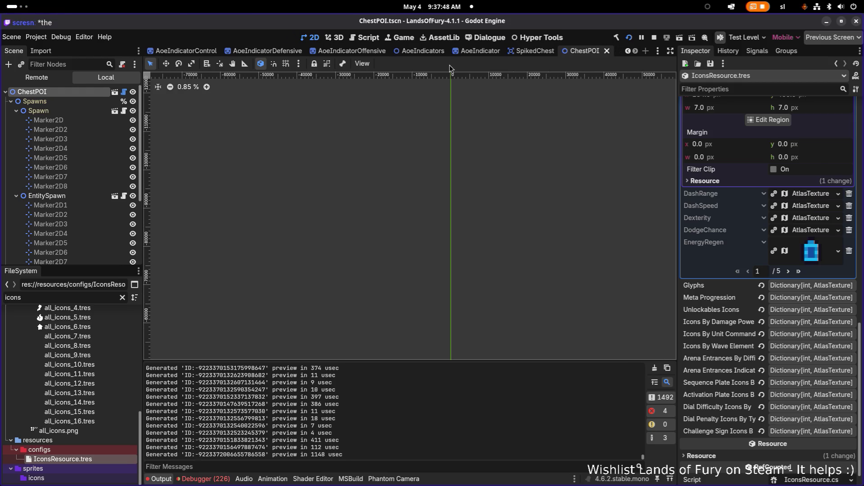
pyautogui.hotkey('ctrl', 'shift', 'o')
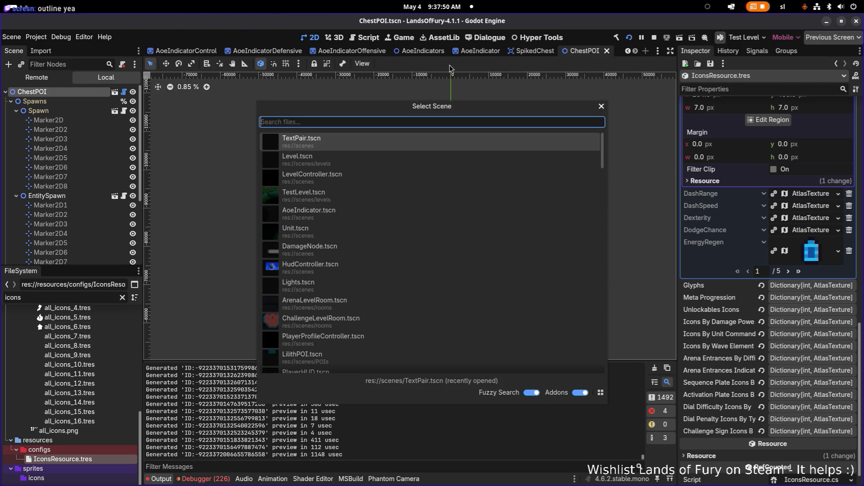
pyautogui.write('iteminfo')
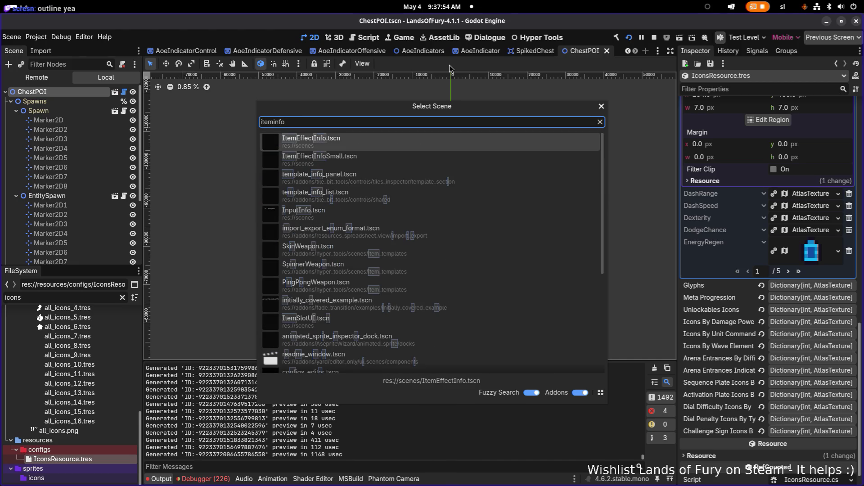
pyautogui.press('Return')
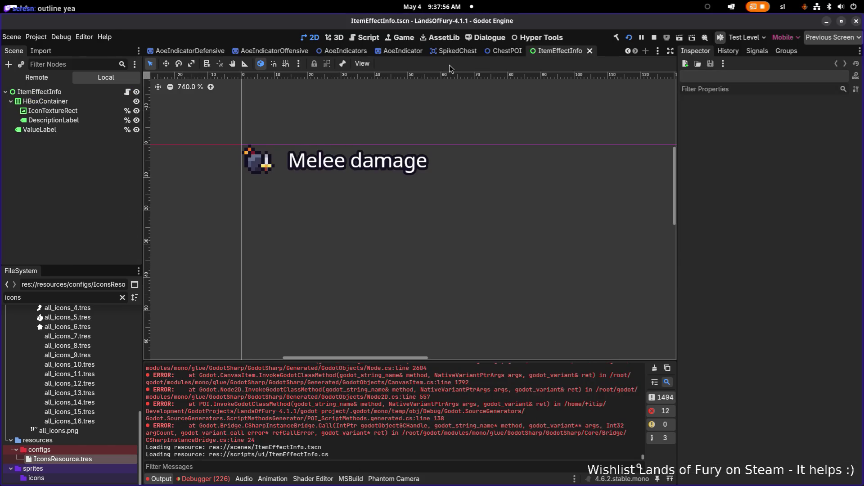
pyautogui.click(260, 165)
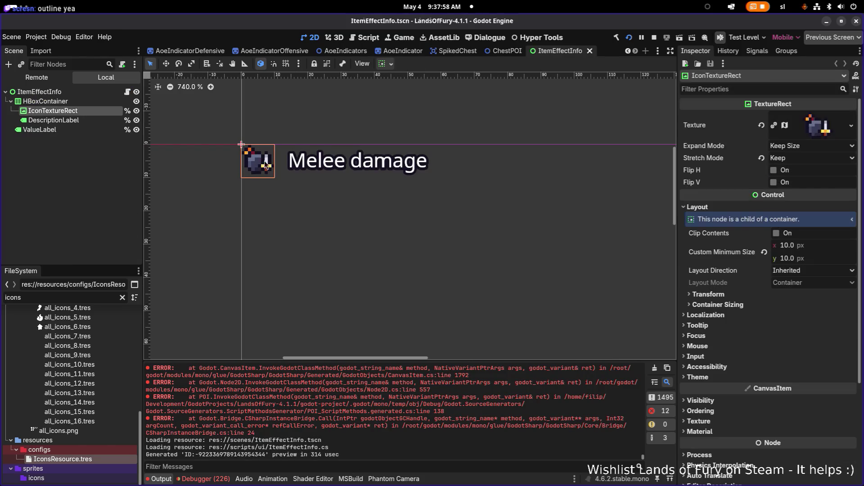
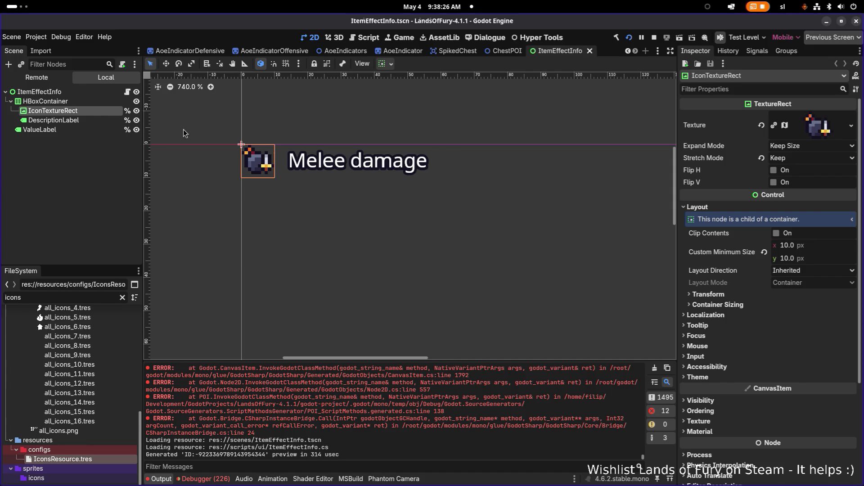
# - Duplicate the IconTextureRect sword icon and nest the copy, IconTextureRect2, under the original
pyautogui.click(69, 118)
pyautogui.click(70, 103)
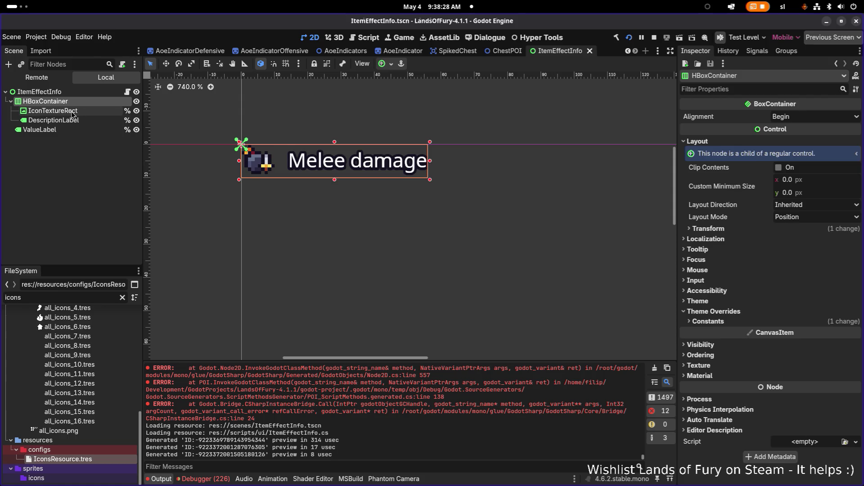
pyautogui.click(71, 111)
pyautogui.hotkey('ctrl', 'd')
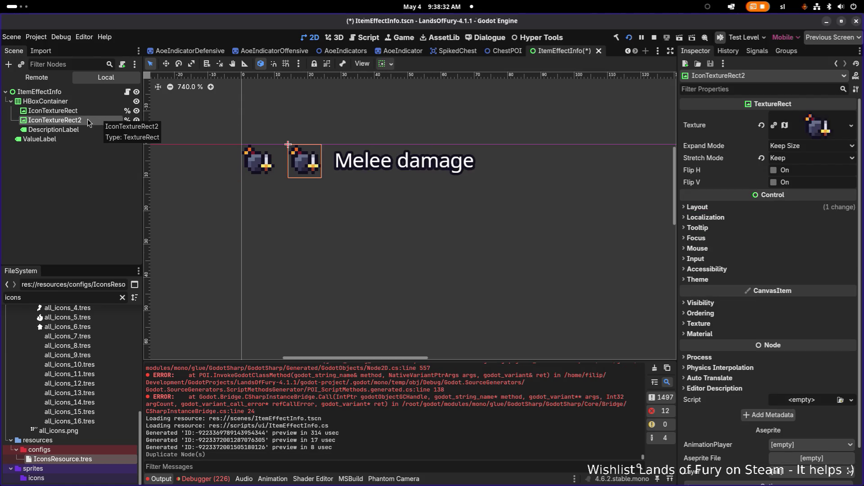
pyautogui.moveTo(77, 124); pyautogui.dragTo(83, 111)
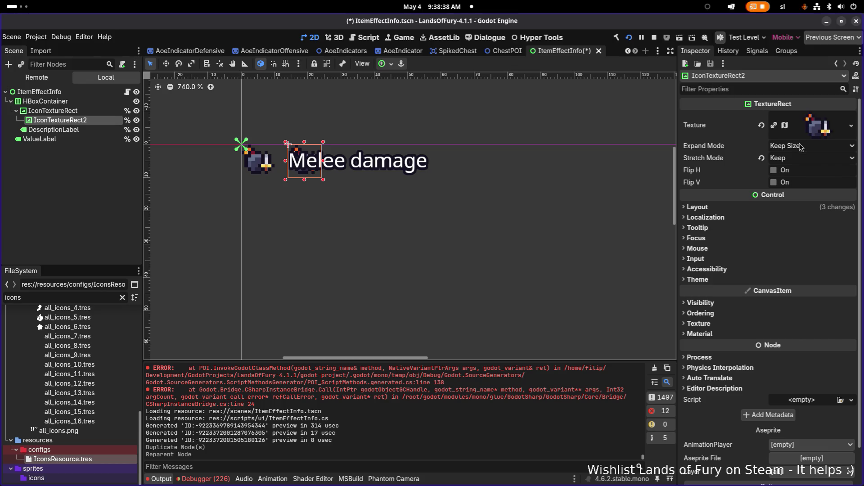
# - Give IconTextureRect2 Full Rect anchors so it fills its parent icon
pyautogui.click(385, 63)
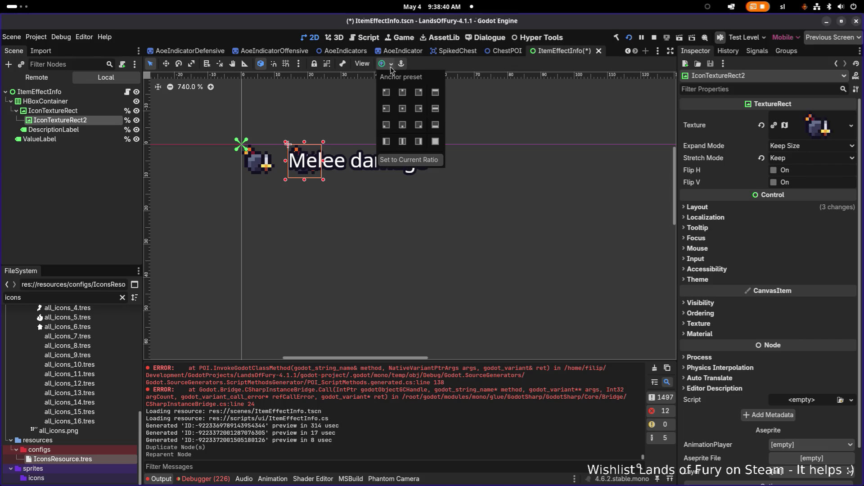
pyautogui.click(435, 141)
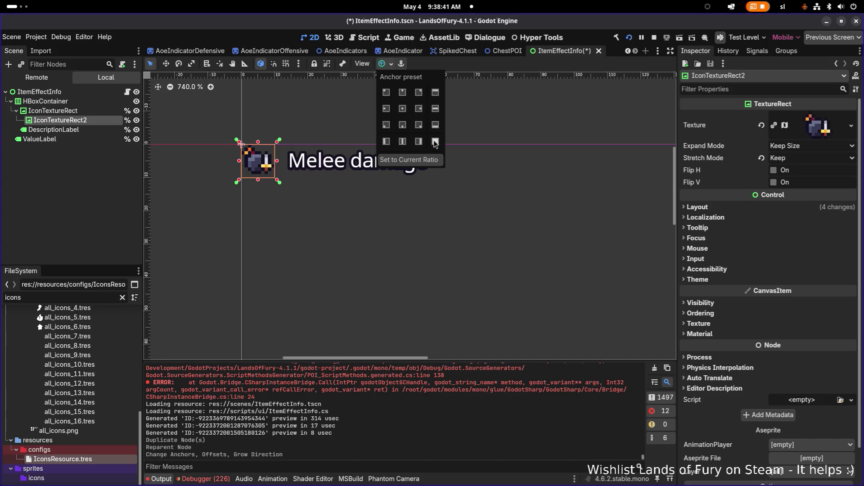
pyautogui.click(501, 67)
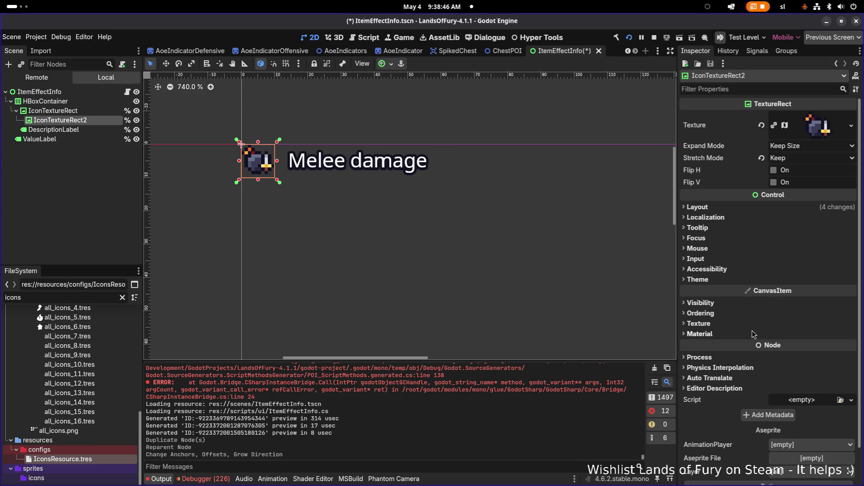
pyautogui.click(749, 210)
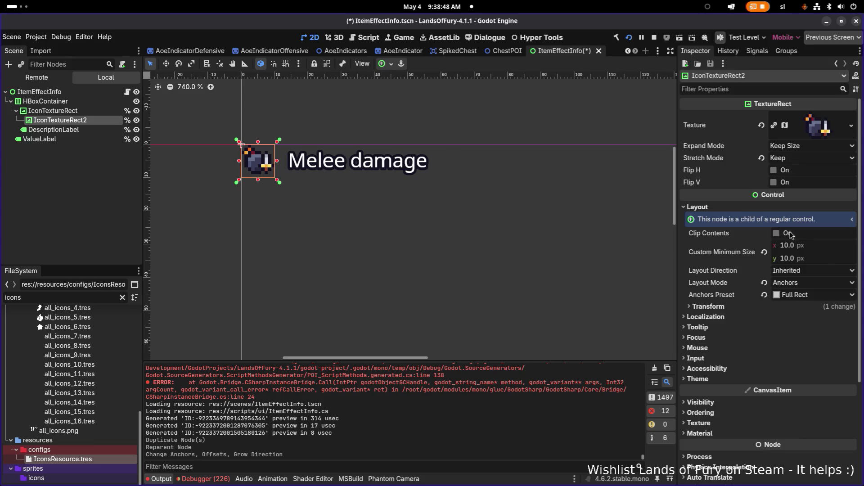
# - Set the copy's Custom Minimum Size to 12 × 12 px
pyautogui.click(829, 250)
pyautogui.write('12')
pyautogui.press('Return')
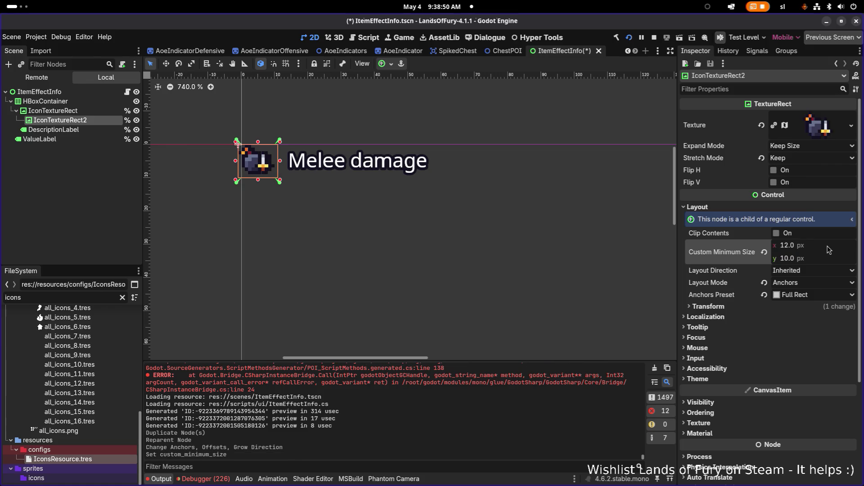
pyautogui.press('Tab')
pyautogui.write('12')
pyautogui.press('Return')
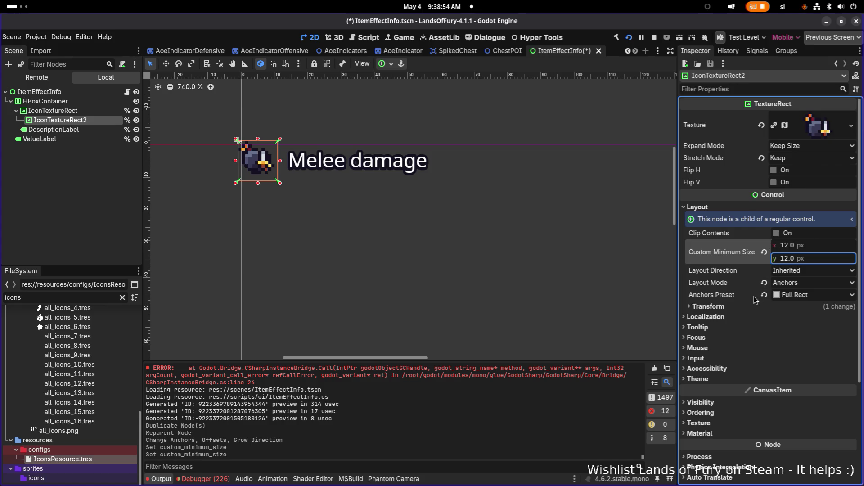
# - Set the copy's Transform Position to -1, -1
pyautogui.click(777, 307)
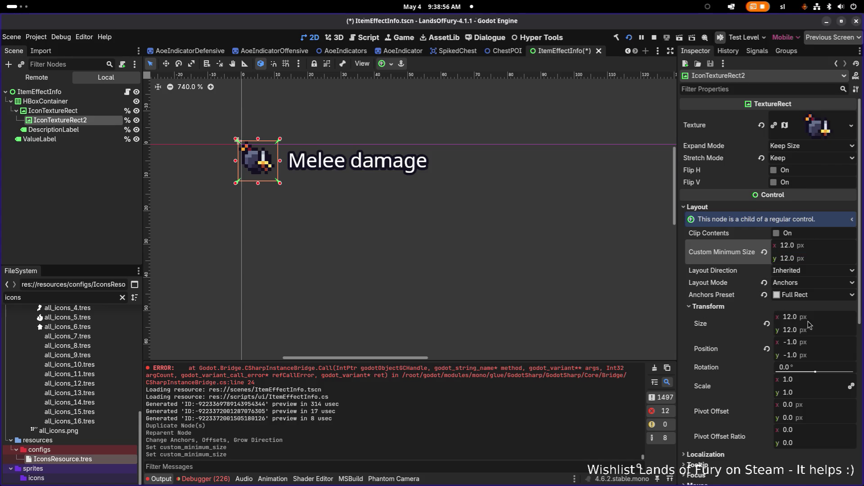
pyautogui.click(828, 341)
pyautogui.write('0')
pyautogui.press('Return')
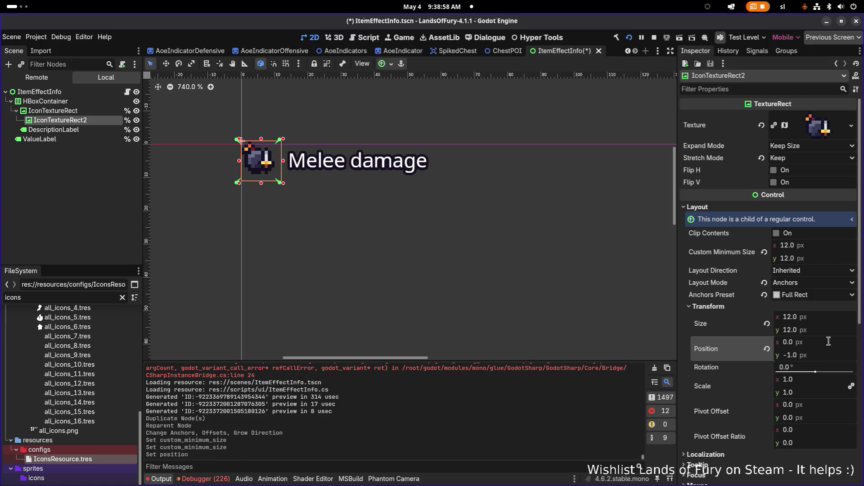
pyautogui.press('Tab')
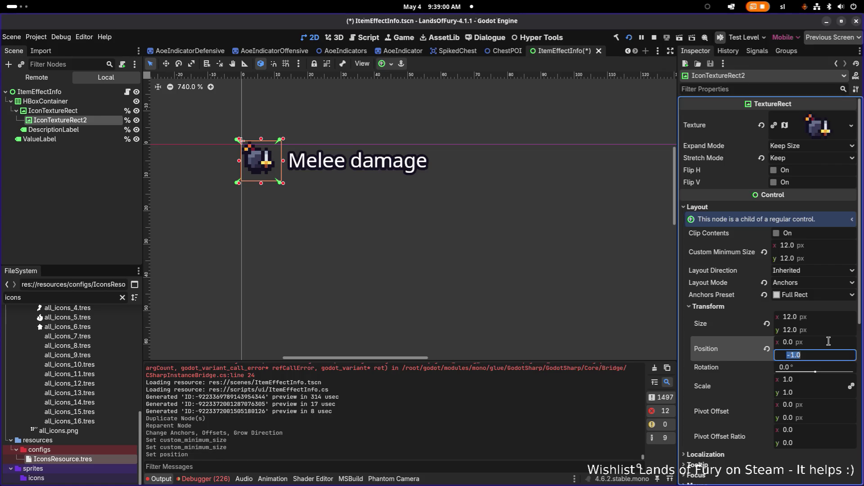
pyautogui.write('0')
pyautogui.press('Return')
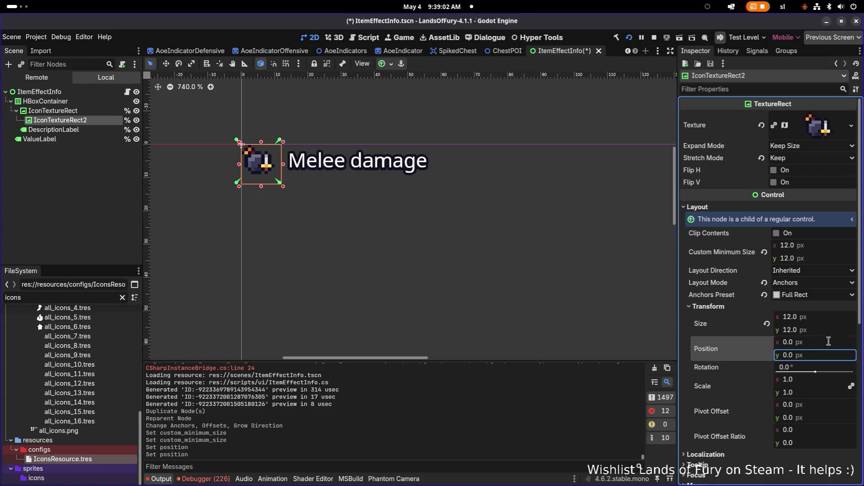
pyautogui.write('-1')
pyautogui.press('Return')
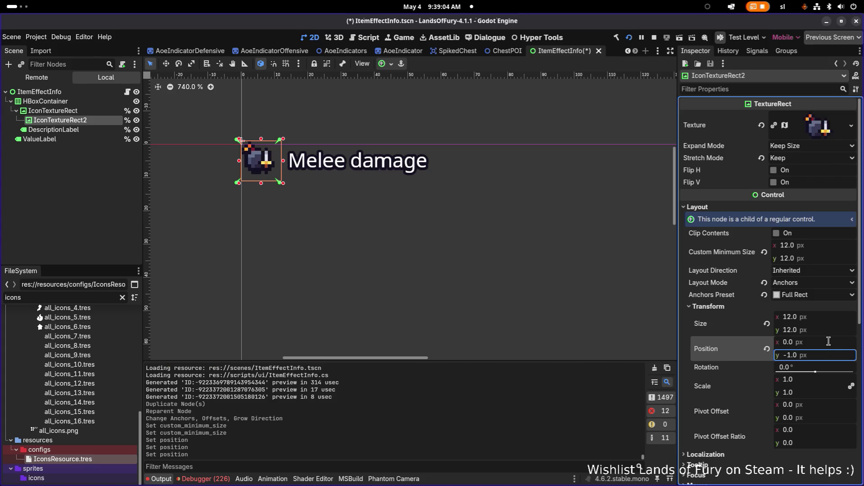
pyautogui.click(828, 341)
pyautogui.write('-1')
pyautogui.press('Return')
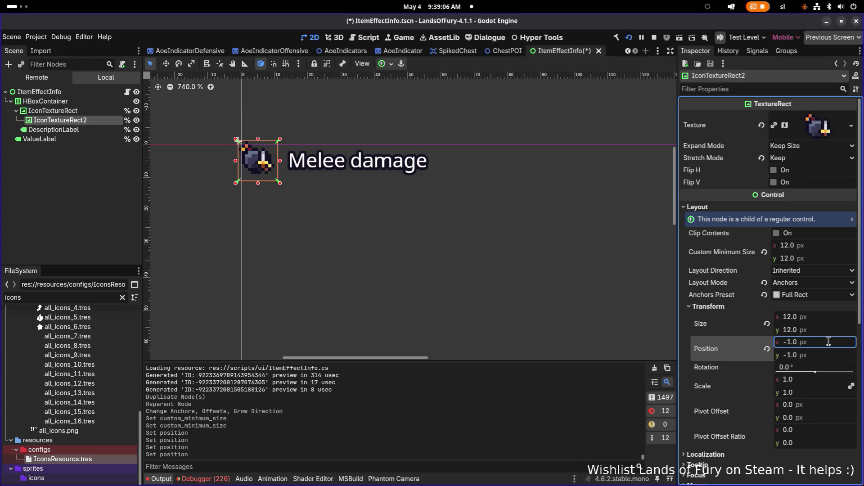
pyautogui.click(809, 150)
# - Set the copy's Stretch Mode to Keep Centered
pyautogui.click(809, 150)
pyautogui.click(802, 160)
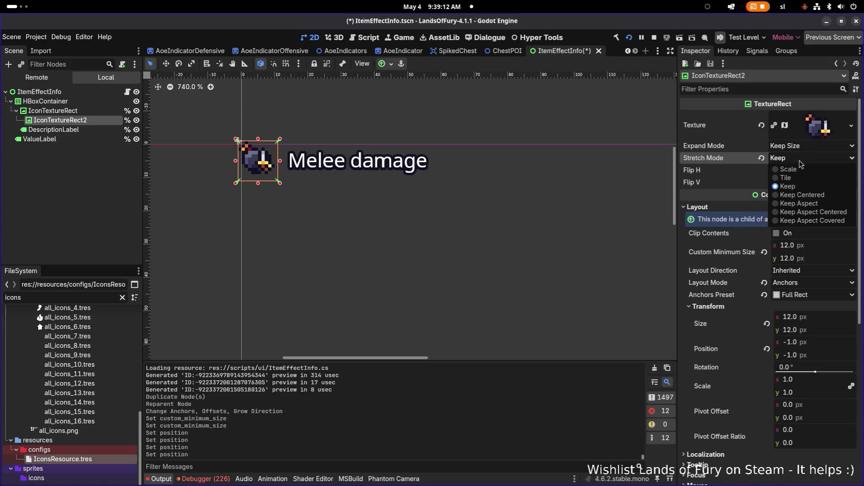
pyautogui.click(816, 194)
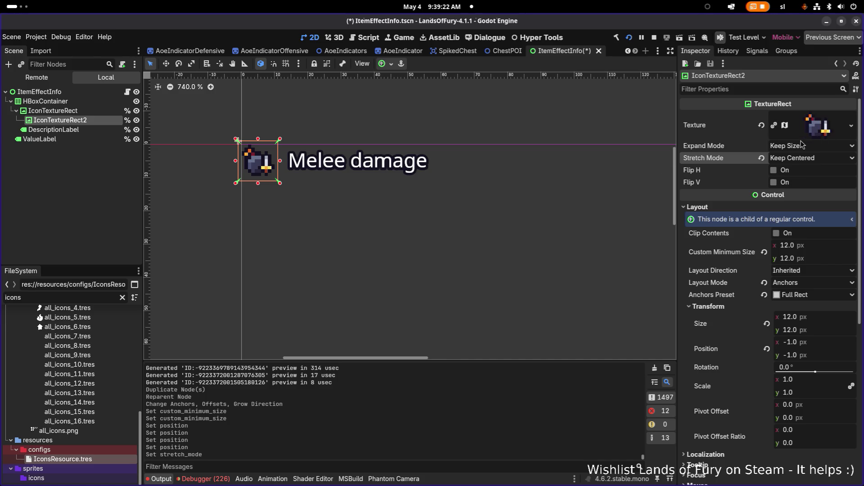
# - Quick-load Glow.png as the copy's texture
pyautogui.click(852, 128)
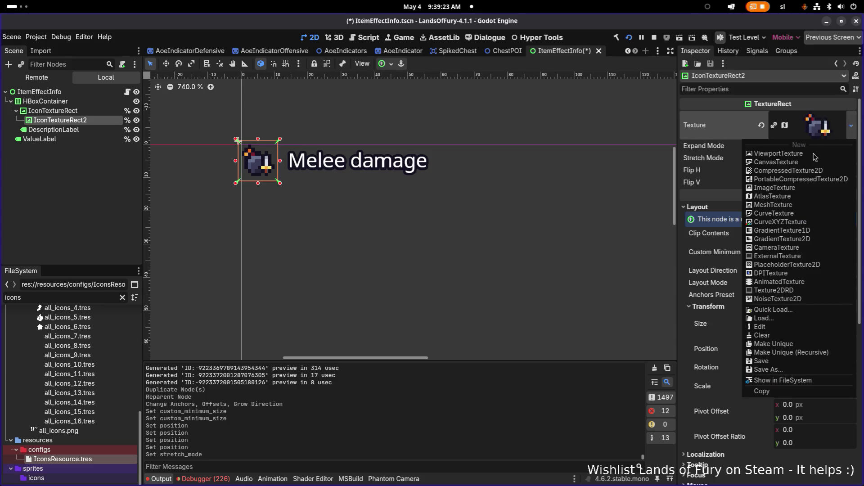
pyautogui.click(782, 314)
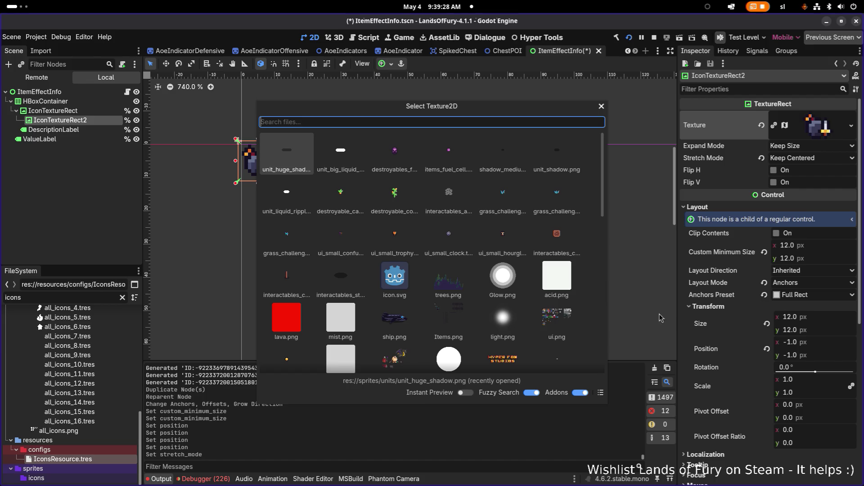
pyautogui.click(507, 280)
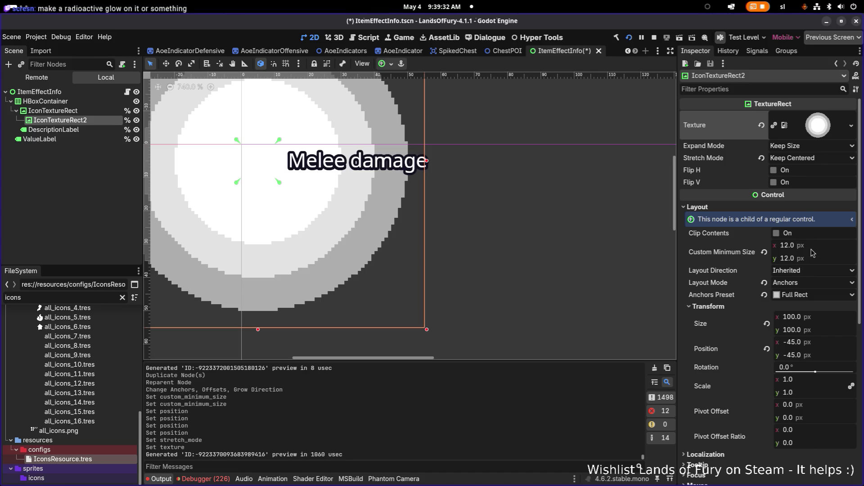
pyautogui.click(827, 316)
# - Keep the glow's width at 100 px and clear its Custom Minimum Size to 0 × 0
pyautogui.write('100')
pyautogui.press('Return')
pyautogui.press('Tab')
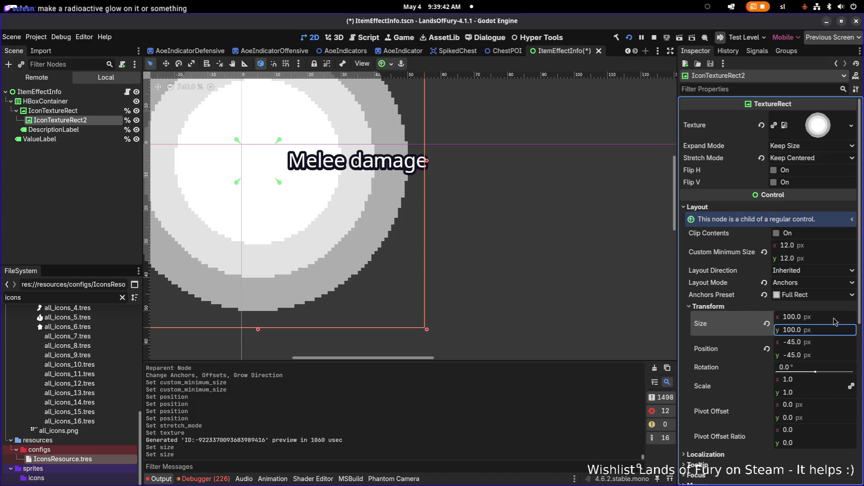
pyautogui.click(813, 245)
pyautogui.write('0')
pyautogui.press('Tab')
pyautogui.write('0')
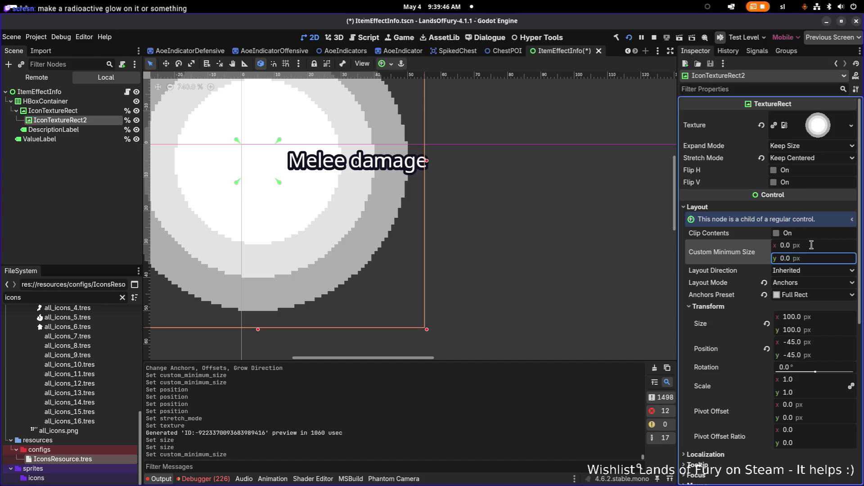
pyautogui.click(812, 247)
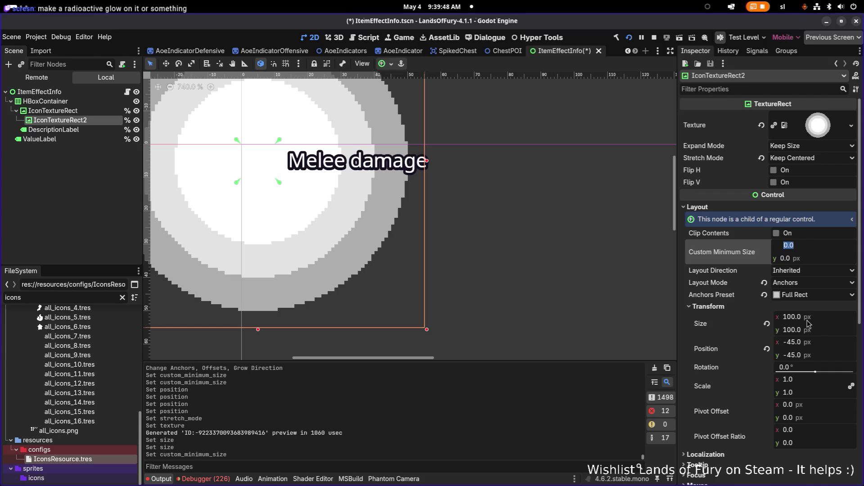
# - Scale the glow down to 0.28 and apply the Center anchor preset
pyautogui.moveTo(824, 386); pyautogui.dragTo(764, 386)
pyautogui.scroll(-5, 493, 242)
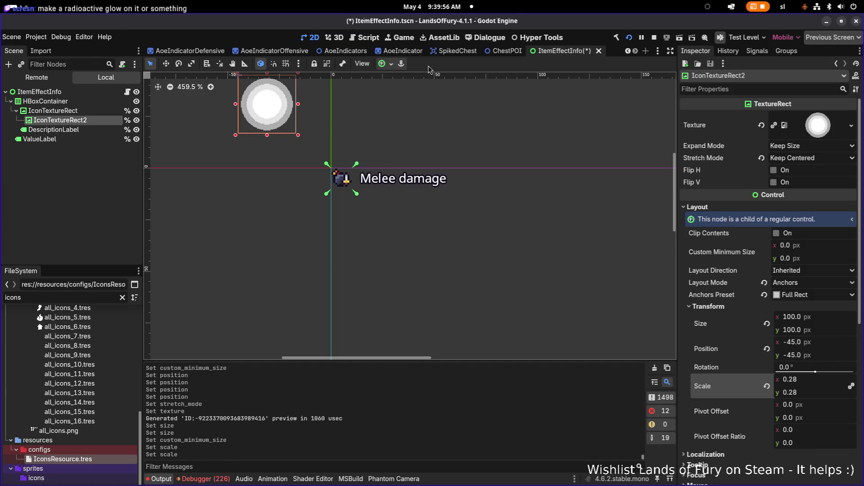
pyautogui.click(382, 64)
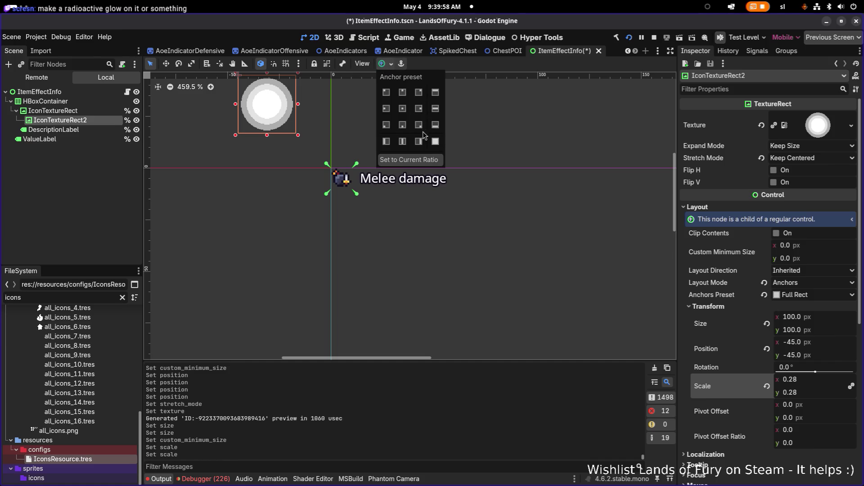
pyautogui.click(402, 109)
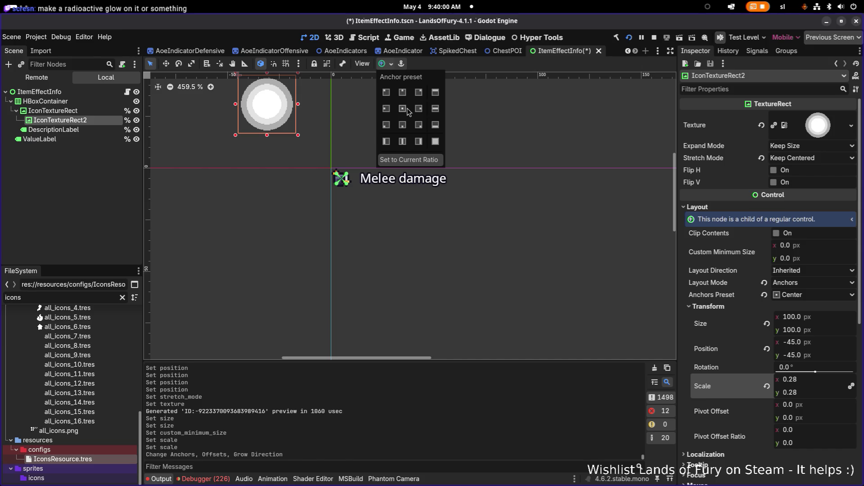
pyautogui.click(752, 415)
pyautogui.click(827, 407)
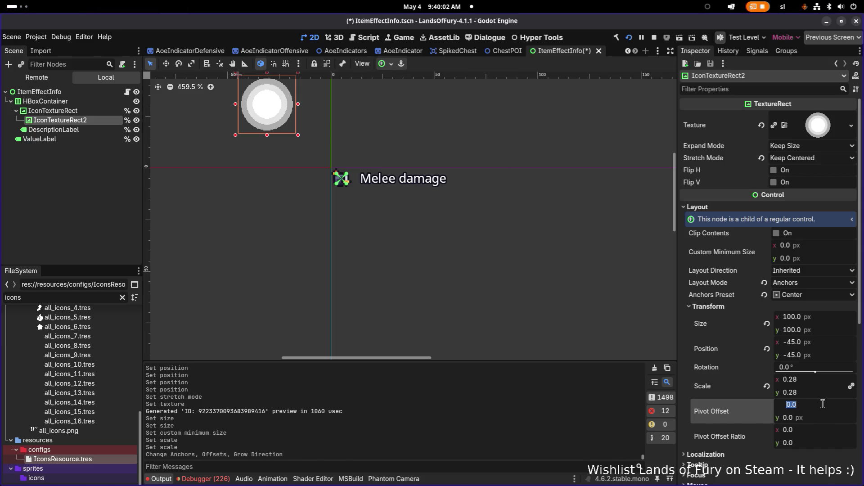
pyautogui.click(819, 431)
# - Set IconTextureRect2's Pivot Offset Ratio to 0.5, 0.5
pyautogui.write('0.4')
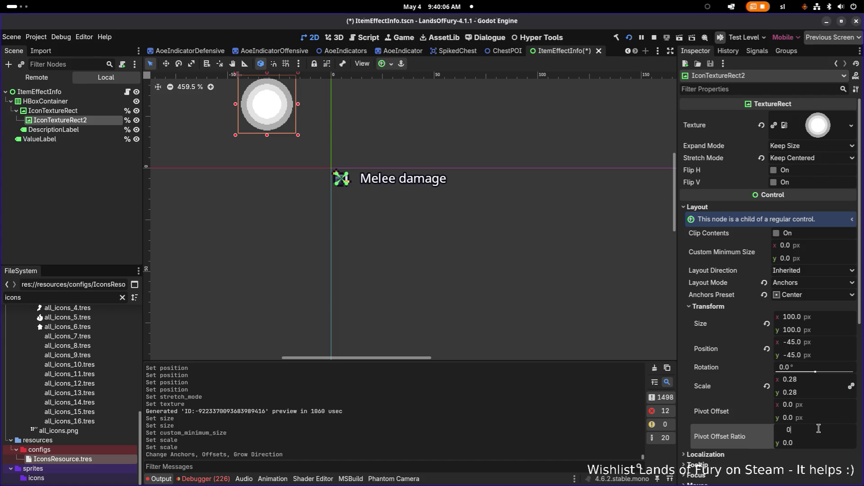
pyautogui.press('Return')
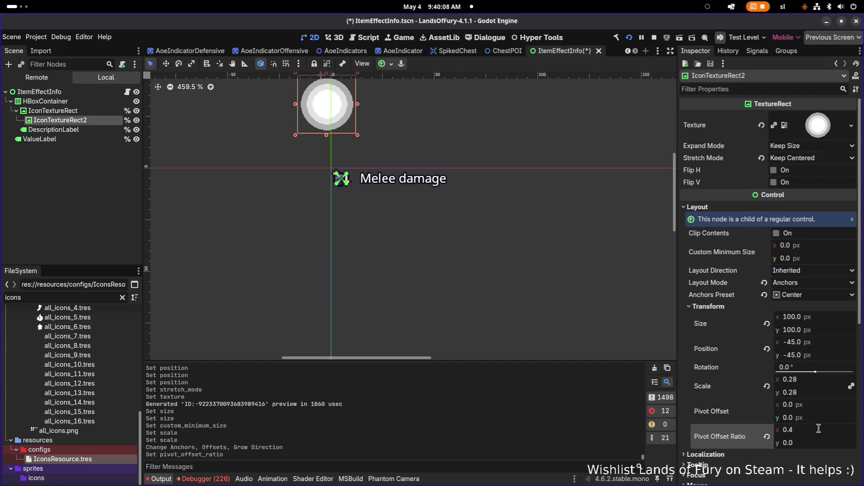
pyautogui.click(818, 428)
pyautogui.write('0')
pyautogui.press('Return')
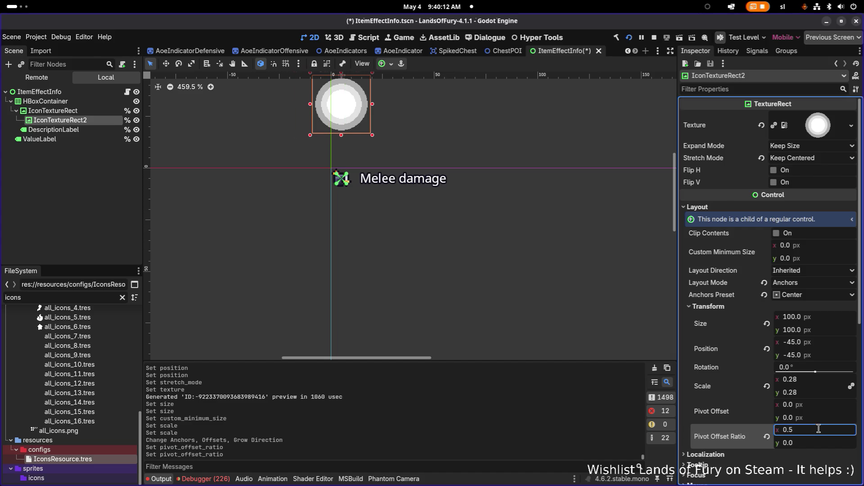
pyautogui.press('Tab')
pyautogui.write('0')
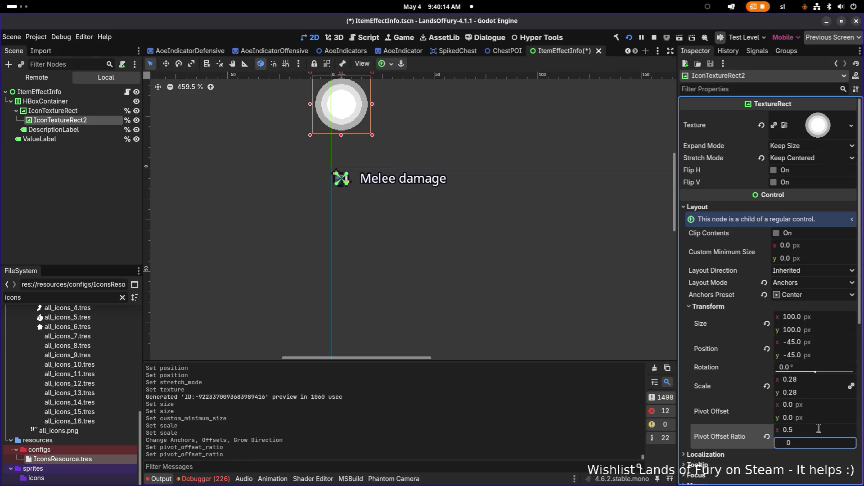
pyautogui.press('Return')
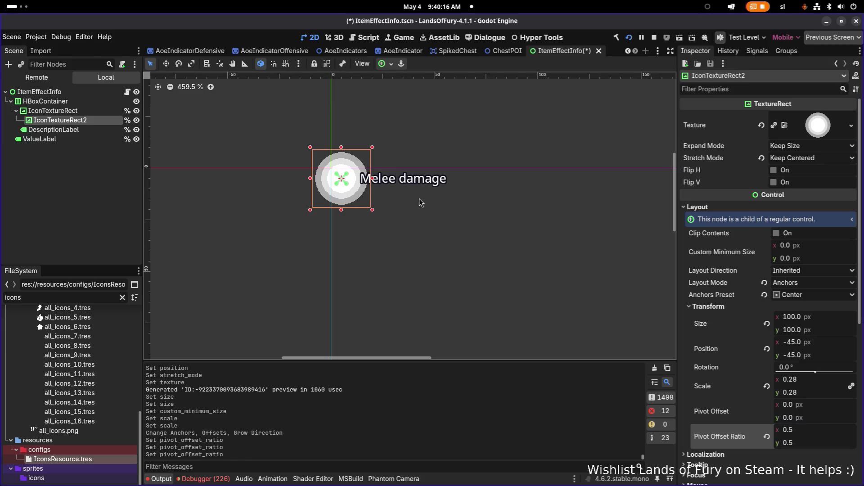
pyautogui.scroll(-5, 797, 396)
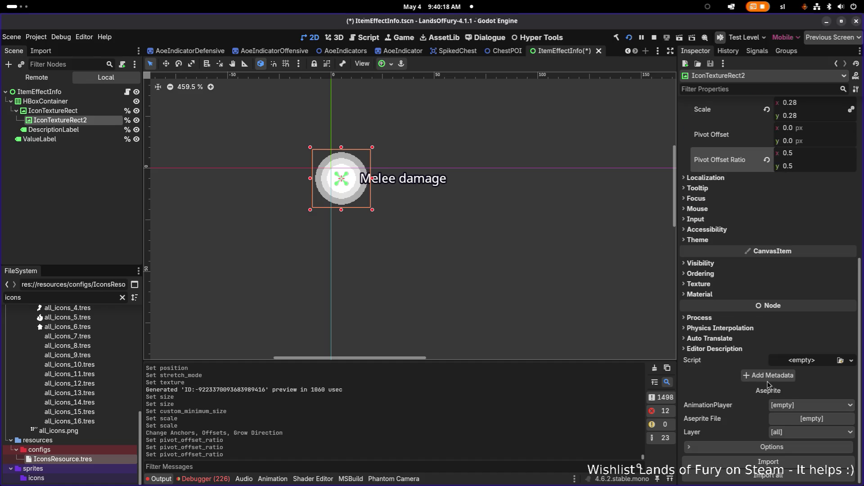
pyautogui.click(726, 264)
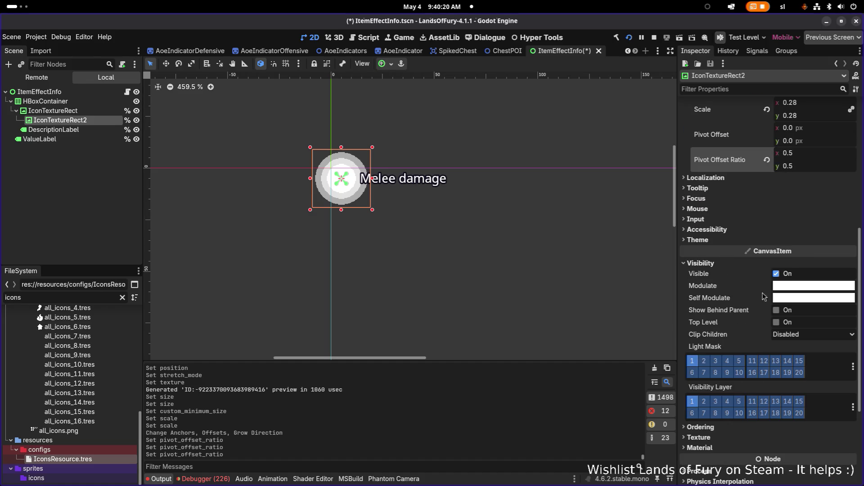
# - Enable Show Behind Parent so the glow draws behind the sword icon
pyautogui.click(778, 311)
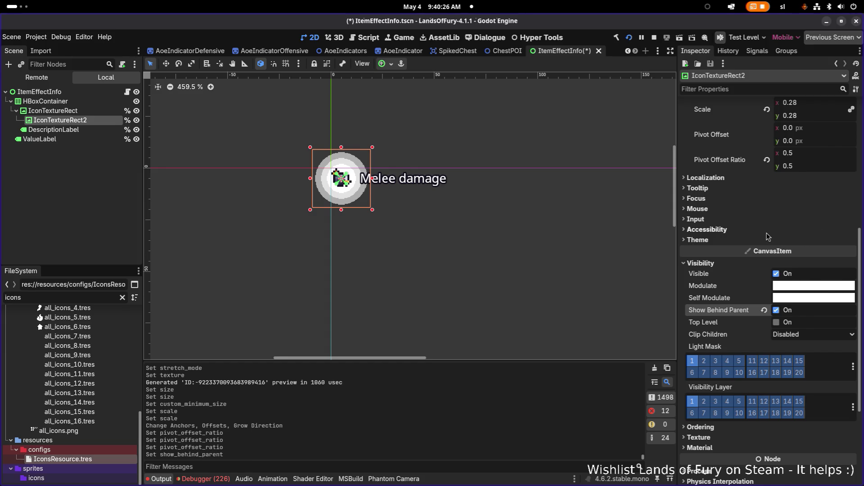
pyautogui.scroll(2, 811, 286)
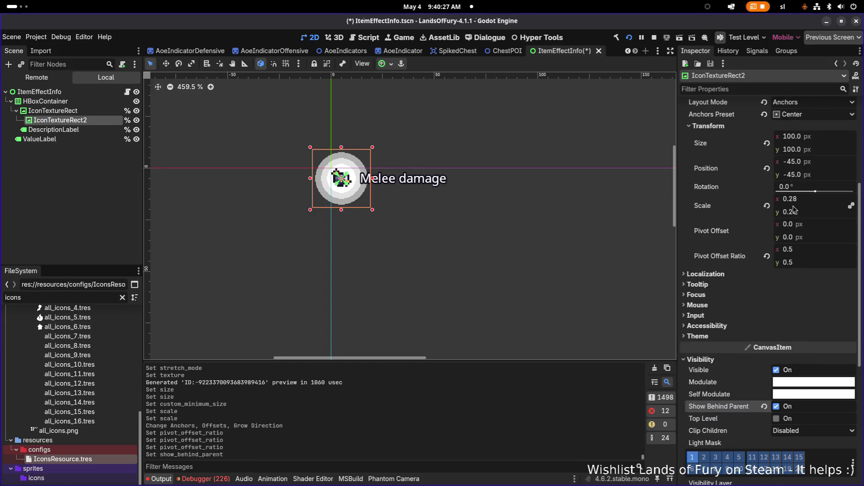
pyautogui.click(805, 252)
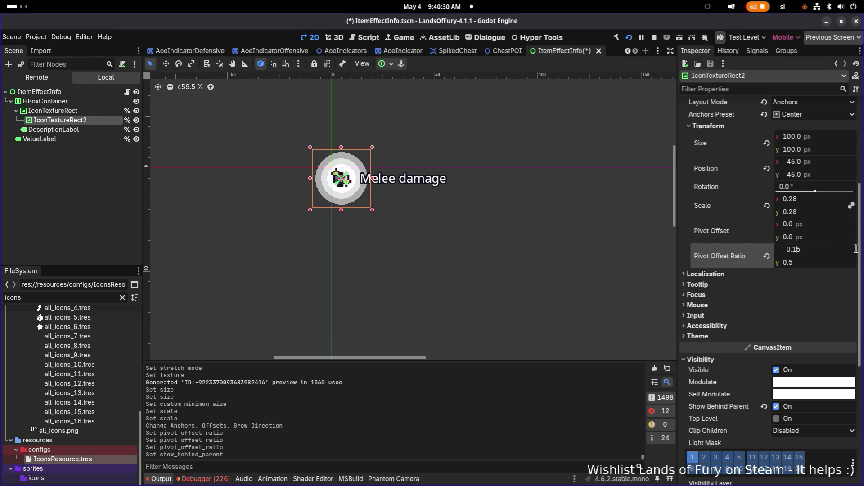
pyautogui.press('Return')
pyautogui.hotkey('ctrl', 'z')
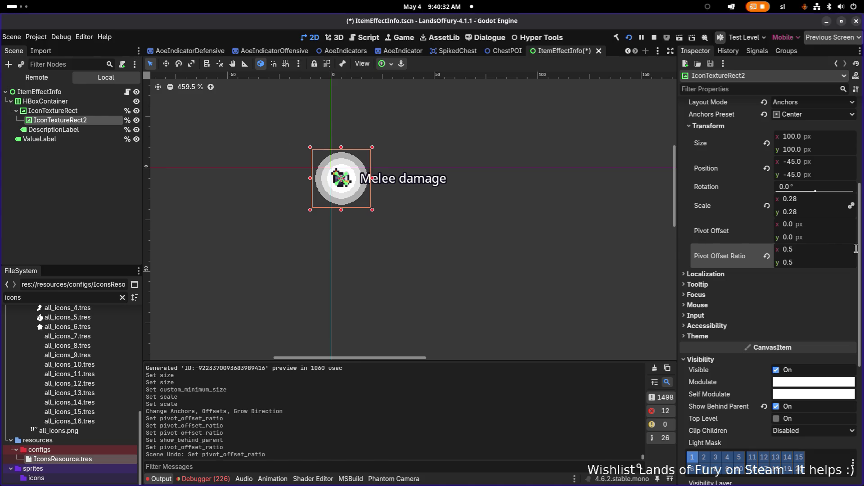
# - Shrink the glow's Transform Scale to 0.1
pyautogui.click(825, 197)
pyautogui.write('0')
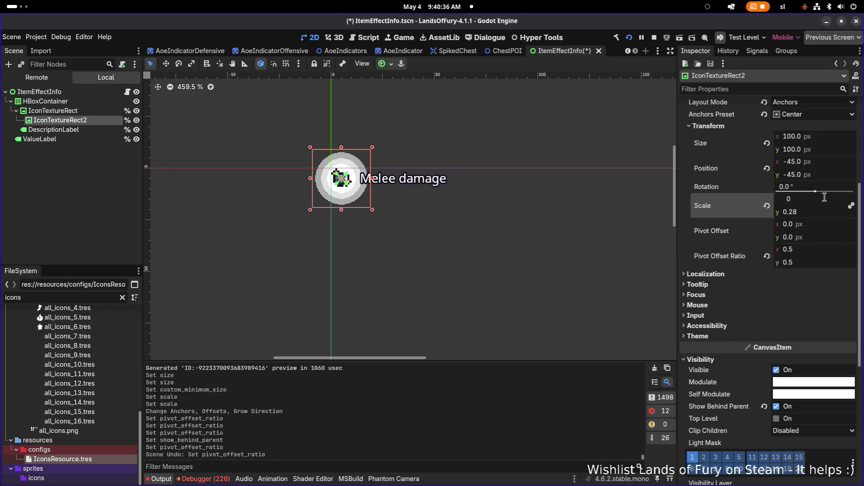
pyautogui.press('Return')
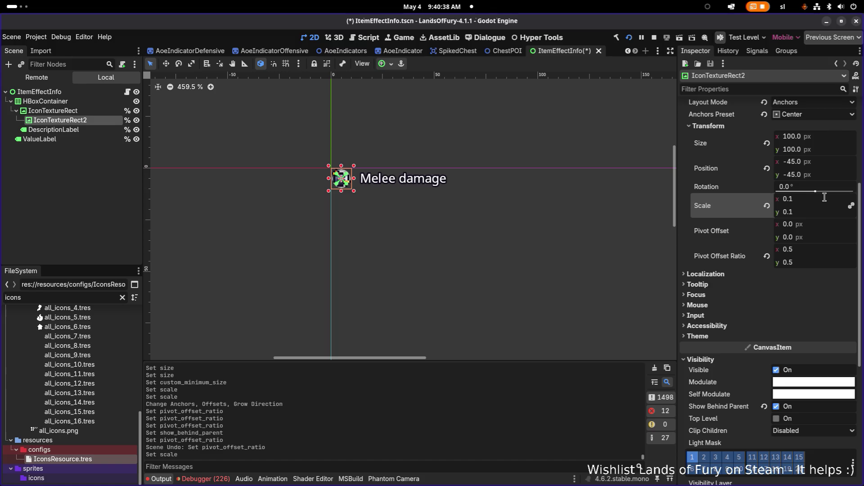
pyautogui.scroll(7, 333, 195)
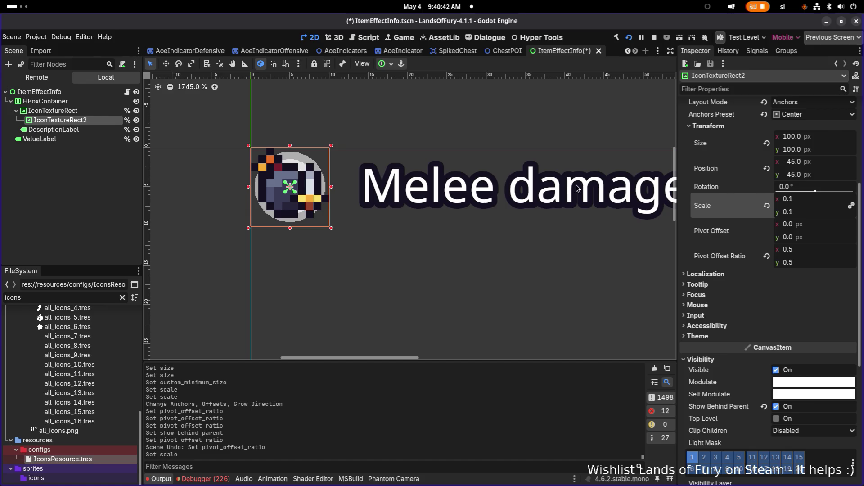
pyautogui.scroll(5, 809, 161)
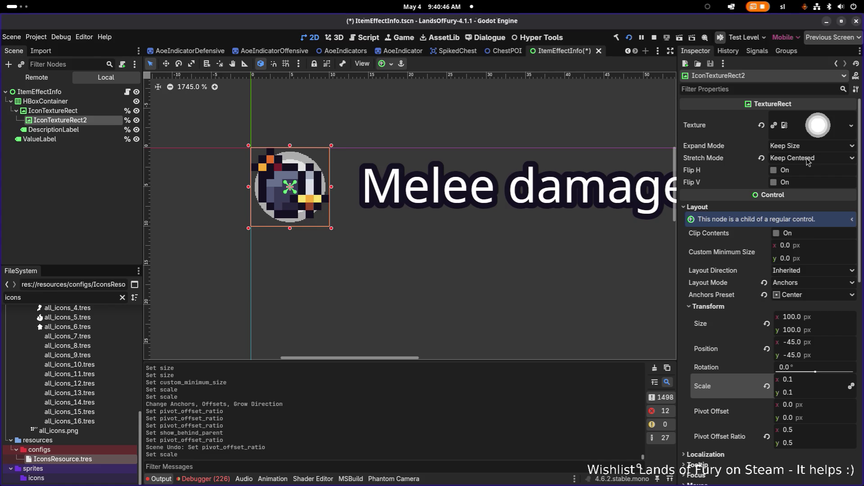
pyautogui.scroll(-3, 457, 217)
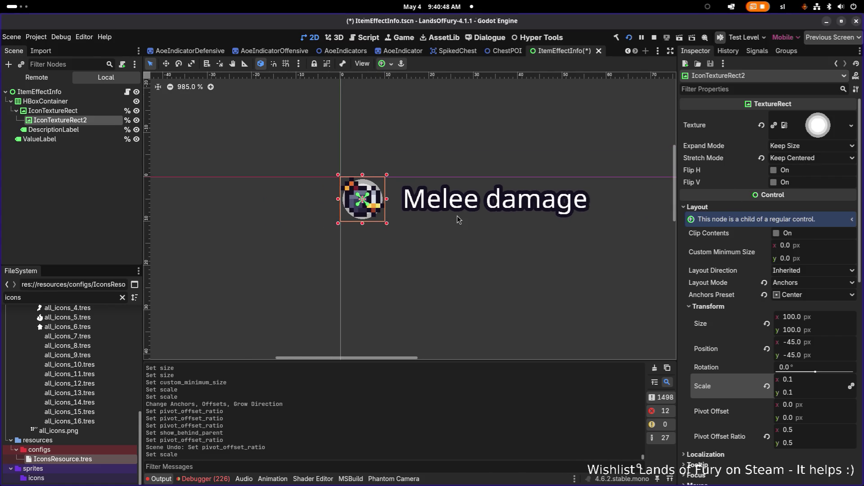
# - Quick-load glow_effect.tres as the glow's material
pyautogui.scroll(-10, 817, 223)
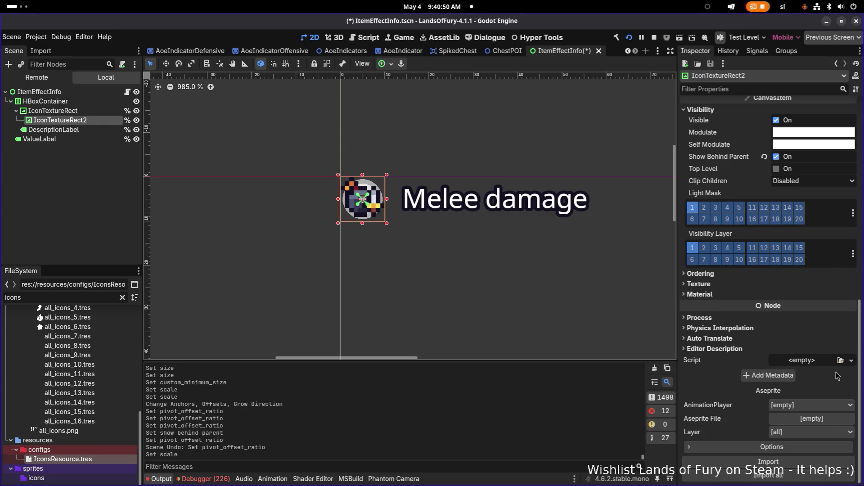
pyautogui.click(749, 294)
pyautogui.click(840, 306)
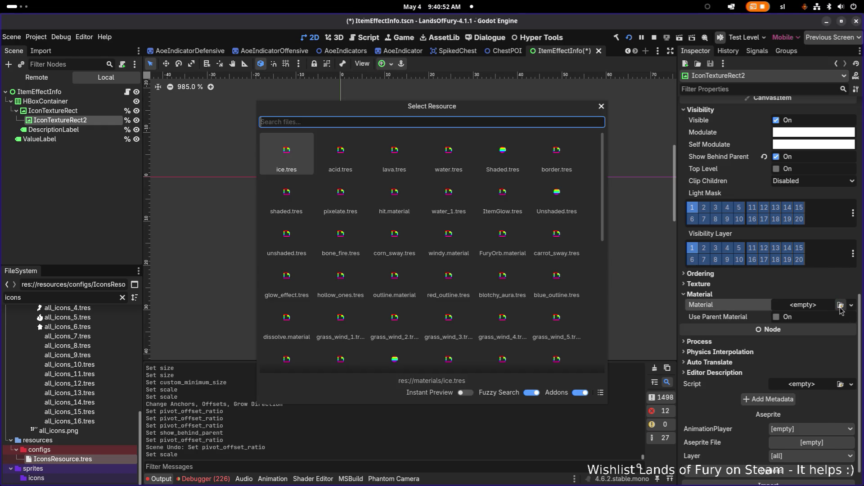
pyautogui.write('glow')
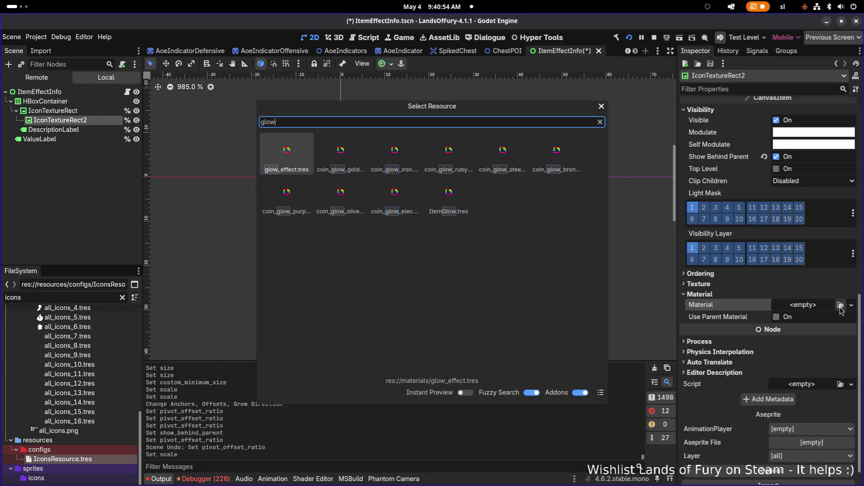
pyautogui.press('Return')
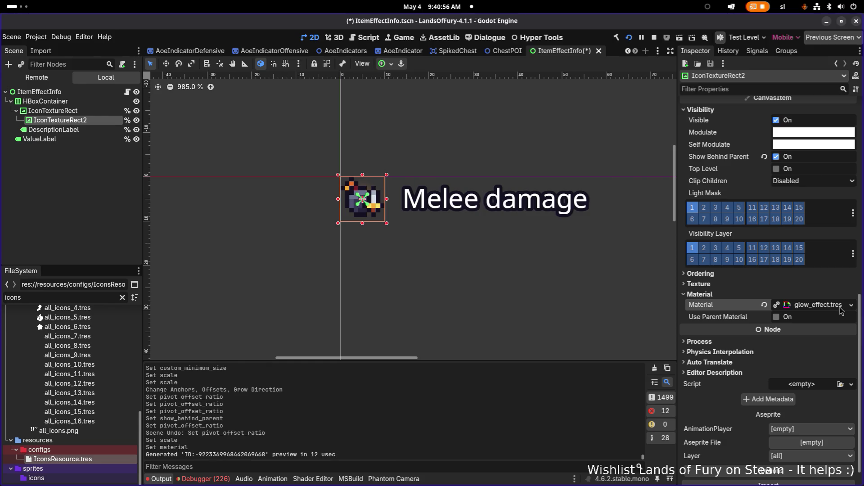
# - Nudge the glow on the canvas and expand the material's shader parameters
pyautogui.scroll(3, 395, 216)
pyautogui.scroll(-4, 386, 215)
pyautogui.press('w')
pyautogui.moveTo(368, 206)
pyautogui.mouseDown()
pyautogui.moveTo(408, 200)
pyautogui.moveTo(419, 166)
pyautogui.moveTo(262, 282)
pyautogui.mouseUp()
pyautogui.scroll(6, 411, 166)
pyautogui.scroll(1, 281, 247)
pyautogui.click(809, 306)
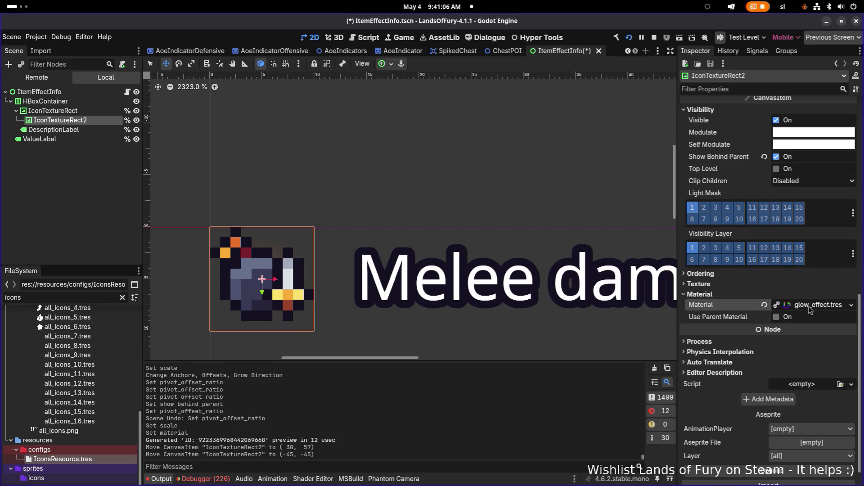
pyautogui.scroll(-5, 810, 309)
pyautogui.moveTo(783, 296)
pyautogui.mouseDown()
pyautogui.moveTo(826, 297)
pyautogui.moveTo(783, 298)
pyautogui.mouseUp()
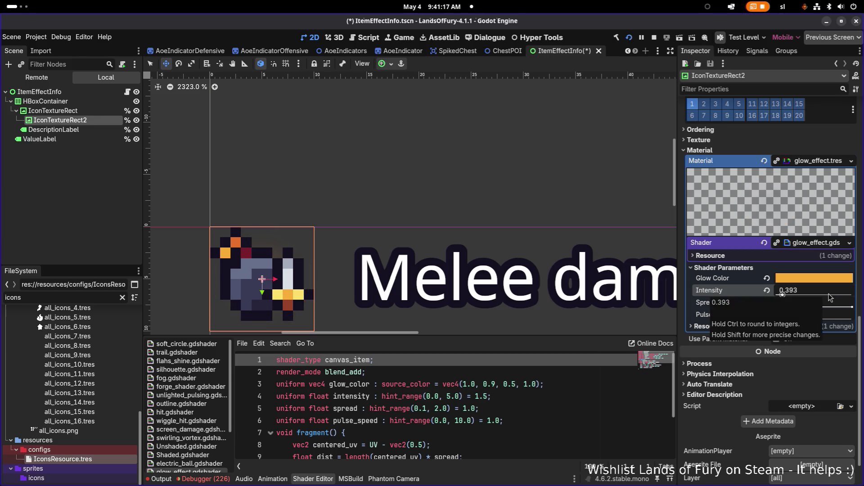
pyautogui.rightClick(814, 166)
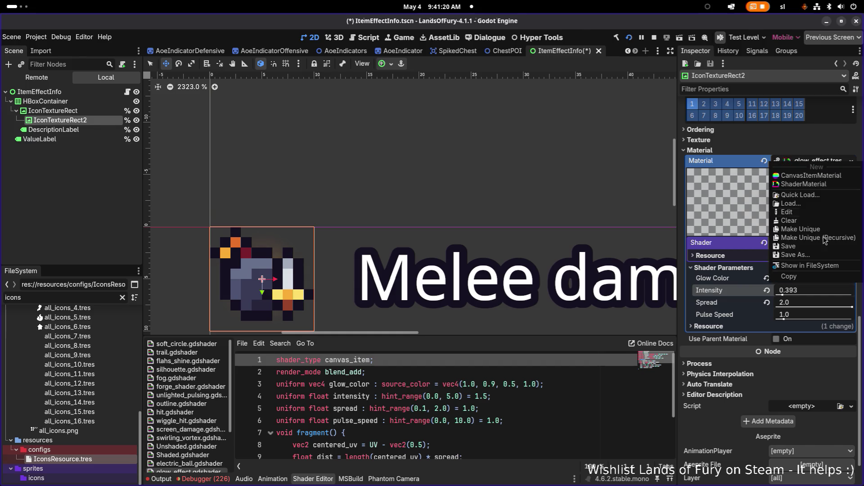
# - Make the glow material unique (recursive) and confirm
pyautogui.click(828, 245)
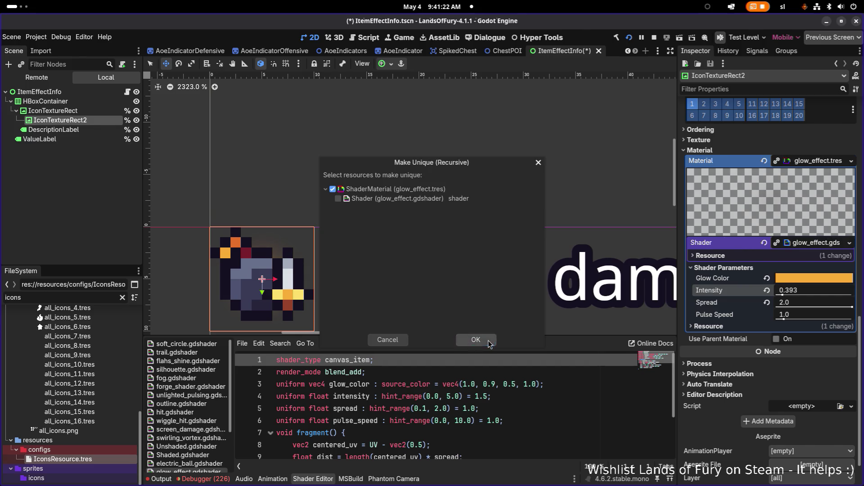
pyautogui.click(495, 338)
pyautogui.click(805, 271)
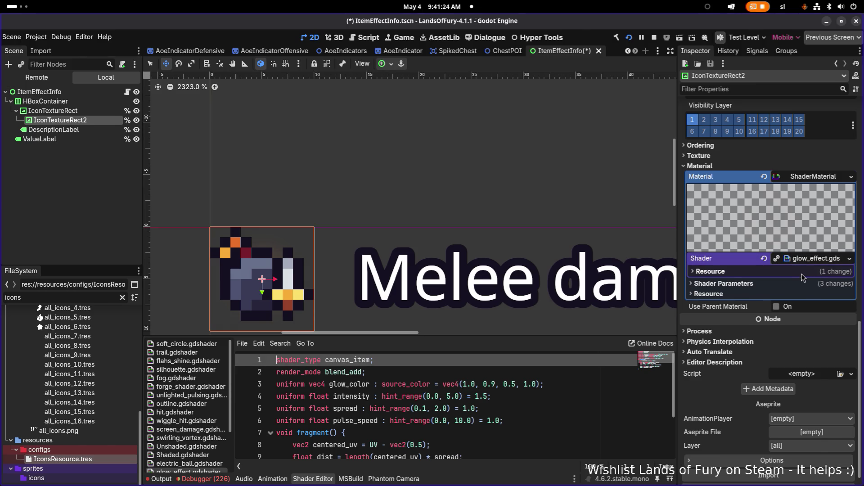
pyautogui.click(802, 273)
pyautogui.click(743, 323)
# - Tune the shader to Intensity 0.422, Spread 0.965 and Pulse Speed 2.339
pyautogui.moveTo(797, 356)
pyautogui.mouseDown()
pyautogui.moveTo(851, 363)
pyautogui.moveTo(760, 363)
pyautogui.moveTo(789, 347)
pyautogui.moveTo(813, 349)
pyautogui.moveTo(796, 349)
pyautogui.moveTo(789, 371)
pyautogui.moveTo(796, 372)
pyautogui.mouseUp()
pyautogui.scroll(-5, 433, 248)
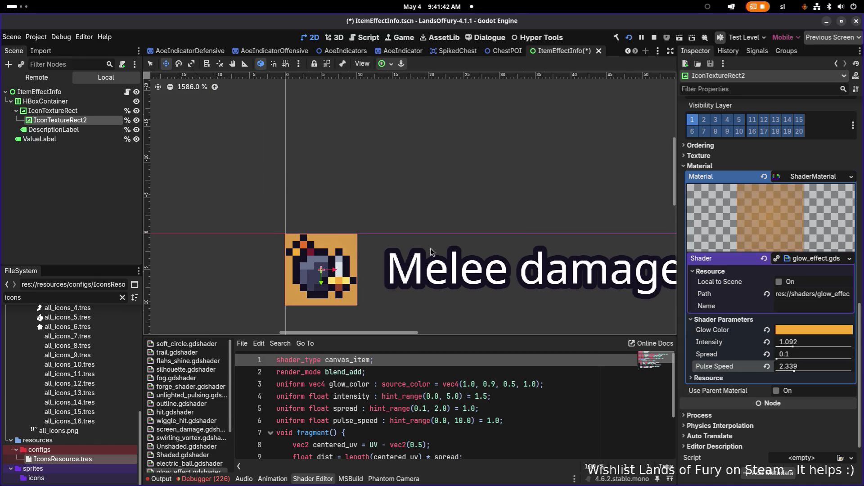
pyautogui.moveTo(776, 359)
pyautogui.mouseDown()
pyautogui.moveTo(817, 360)
pyautogui.moveTo(783, 347)
pyautogui.mouseUp()
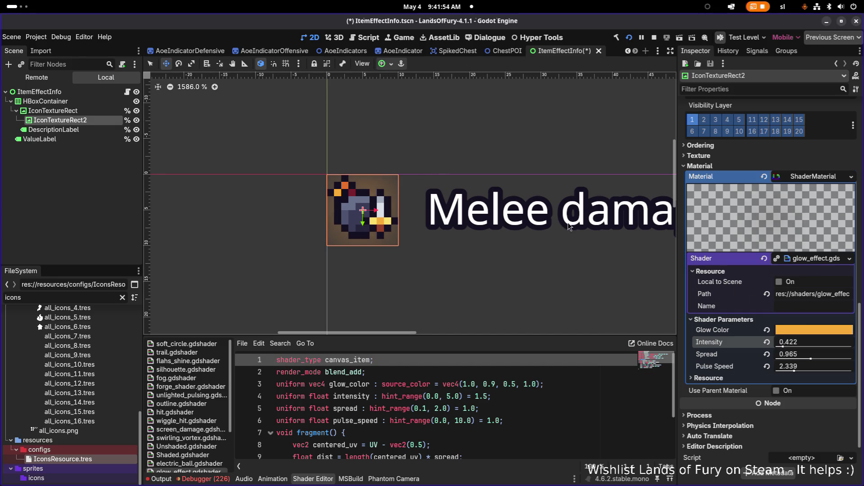
pyautogui.scroll(6, 805, 187)
# - Browse textures for a replacement glow image, then close the picker unchanged
pyautogui.scroll(4, 801, 191)
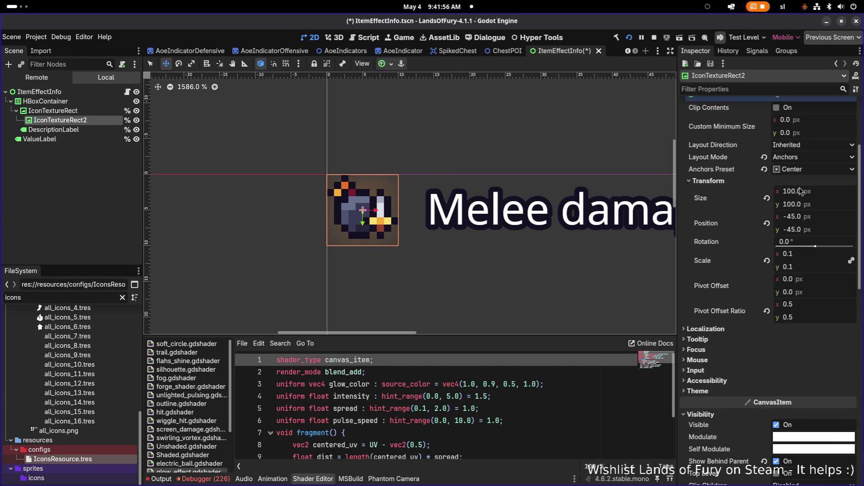
pyautogui.click(853, 125)
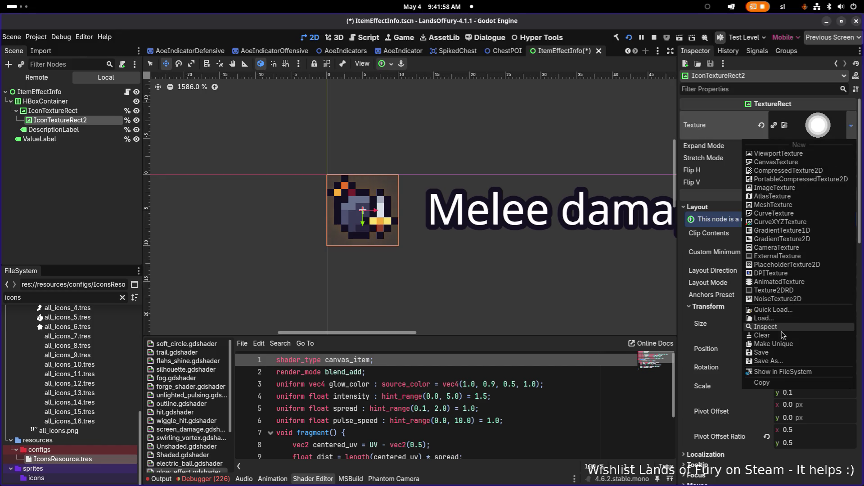
pyautogui.click(788, 310)
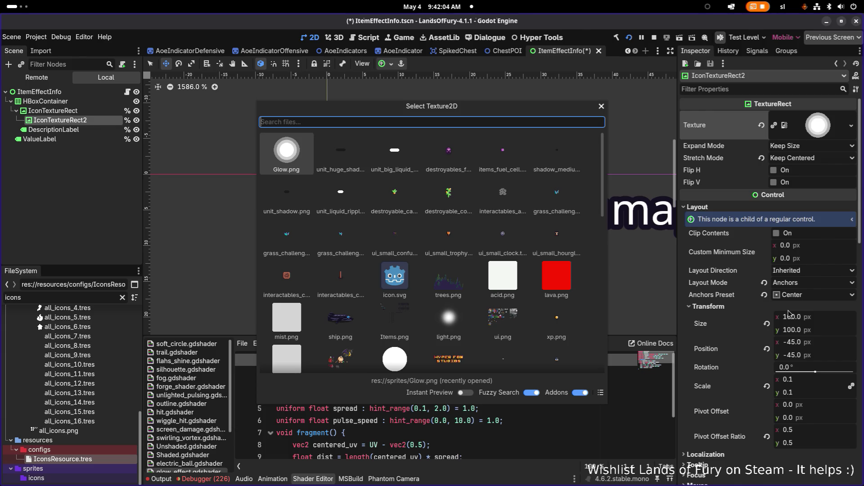
pyautogui.scroll(-2, 458, 298)
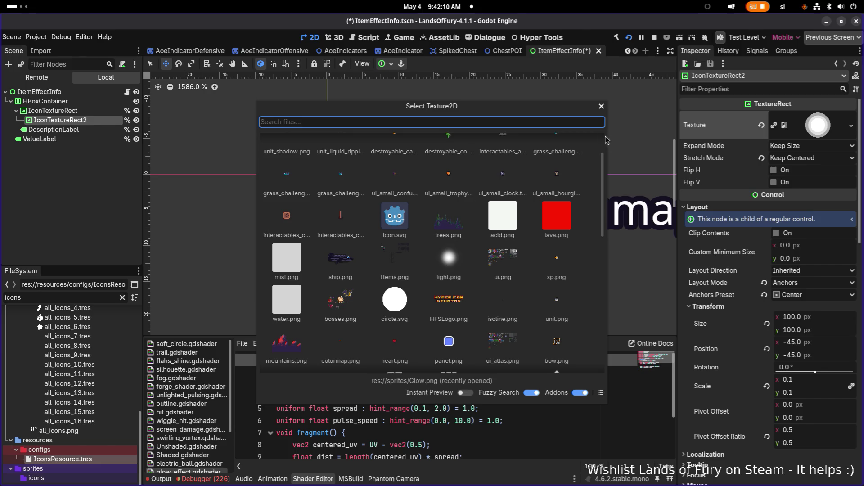
pyautogui.click(602, 106)
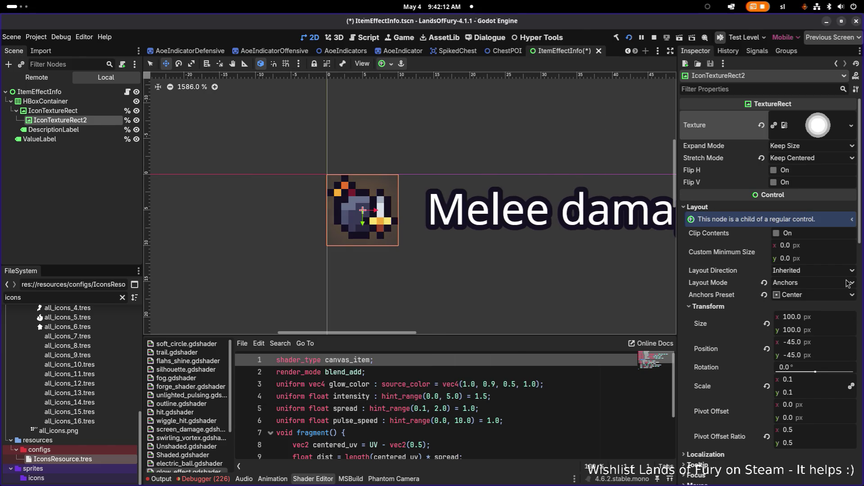
# - Set the glow's Transform Scale to 0.15 on both axes
pyautogui.scroll(-2, 817, 356)
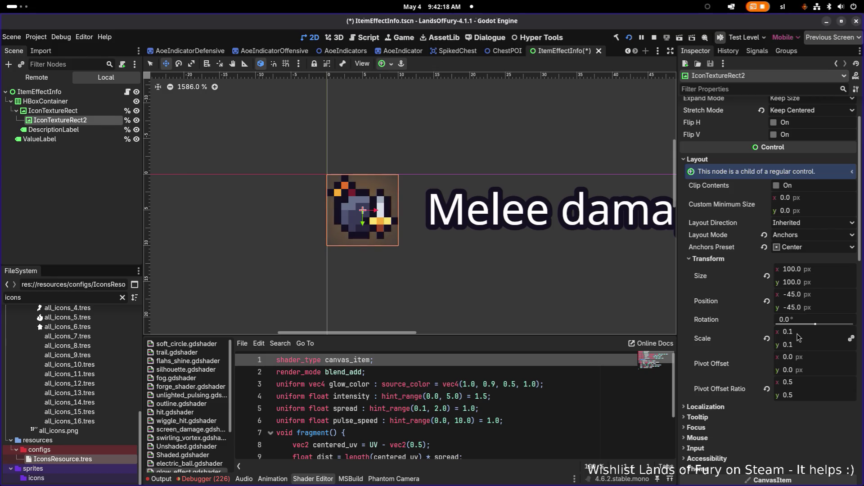
pyautogui.moveTo(800, 338)
pyautogui.mouseDown()
pyautogui.moveTo(813, 339)
pyautogui.moveTo(799, 339)
pyautogui.mouseUp()
pyautogui.scroll(6, 369, 189)
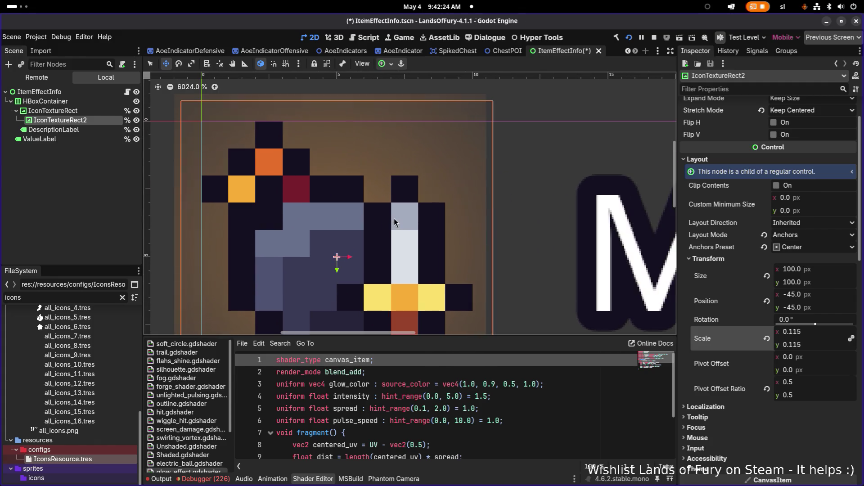
pyautogui.moveTo(385, 220); pyautogui.dragTo(423, 207)
pyautogui.scroll(-1, 495, 221)
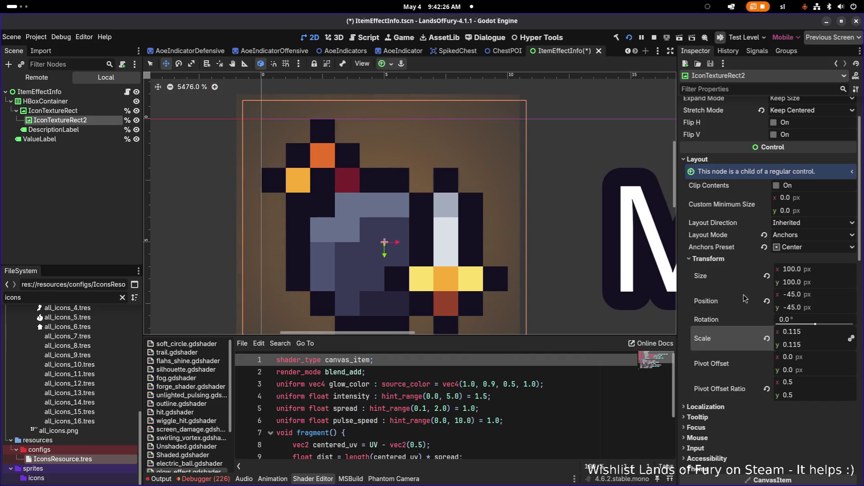
pyautogui.click(797, 333)
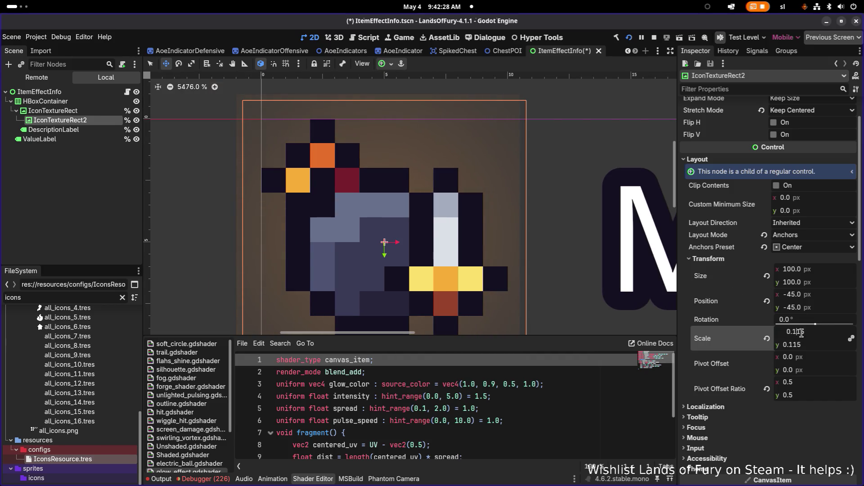
pyautogui.press('BackSpace')
pyautogui.press('Return')
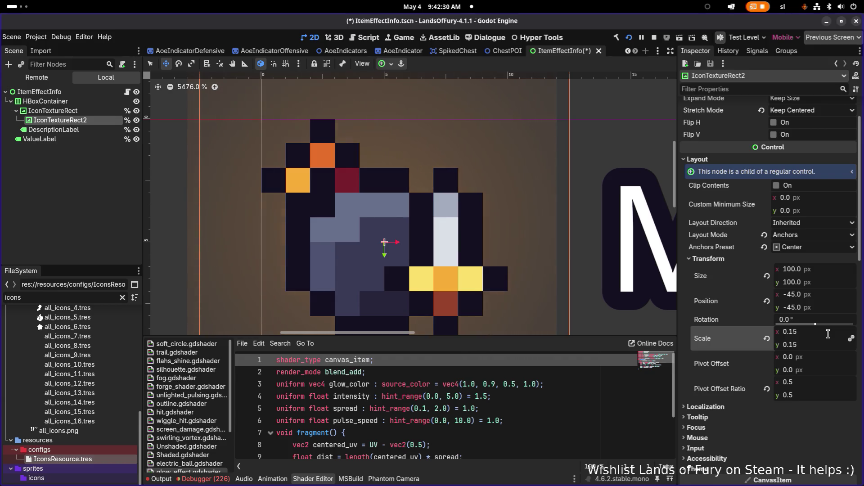
pyautogui.scroll(-7, 543, 201)
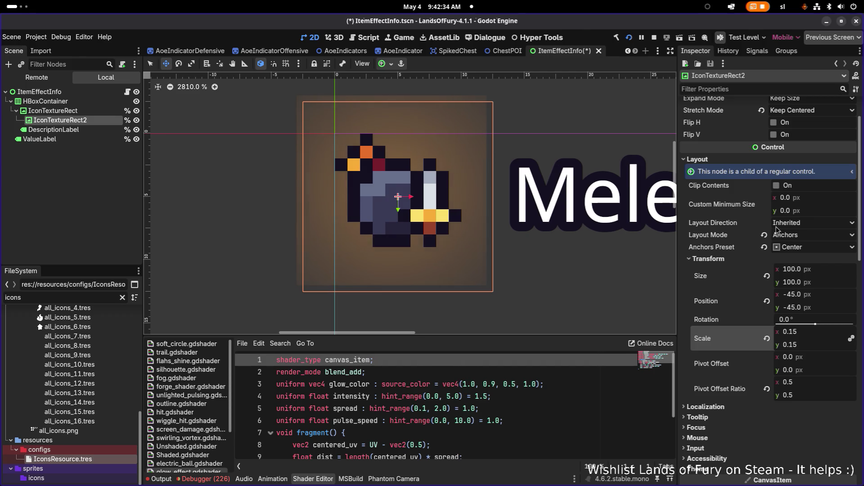
pyautogui.scroll(-5, 796, 313)
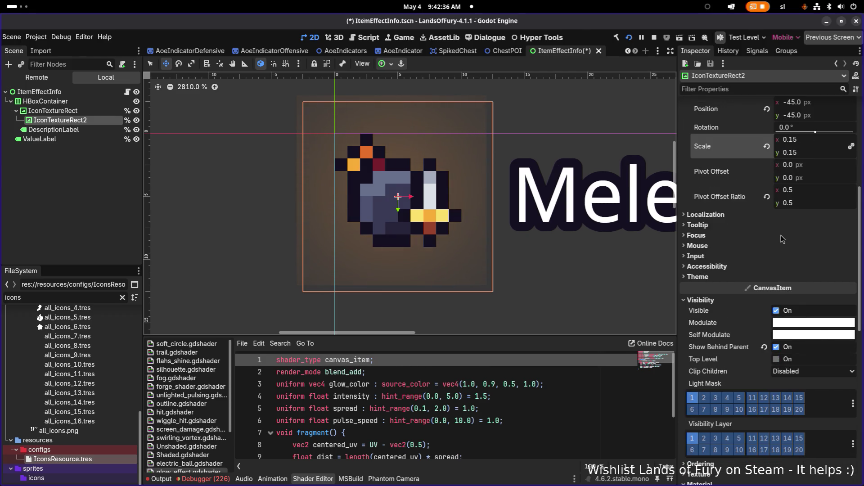
# - Drag the glow shader's Spread to 2.0 and Intensity to 1.181
pyautogui.scroll(-6, 783, 238)
pyautogui.scroll(-3, 798, 370)
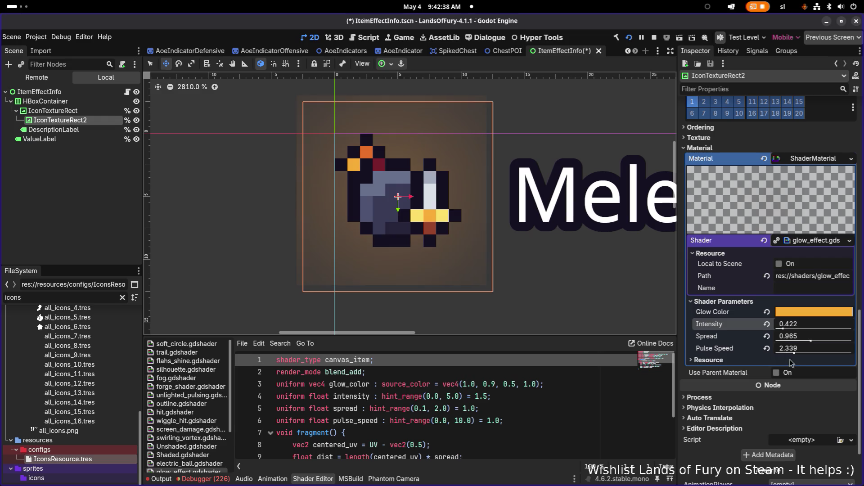
pyautogui.moveTo(811, 342)
pyautogui.mouseDown()
pyautogui.moveTo(789, 343)
pyautogui.moveTo(855, 342)
pyautogui.mouseUp()
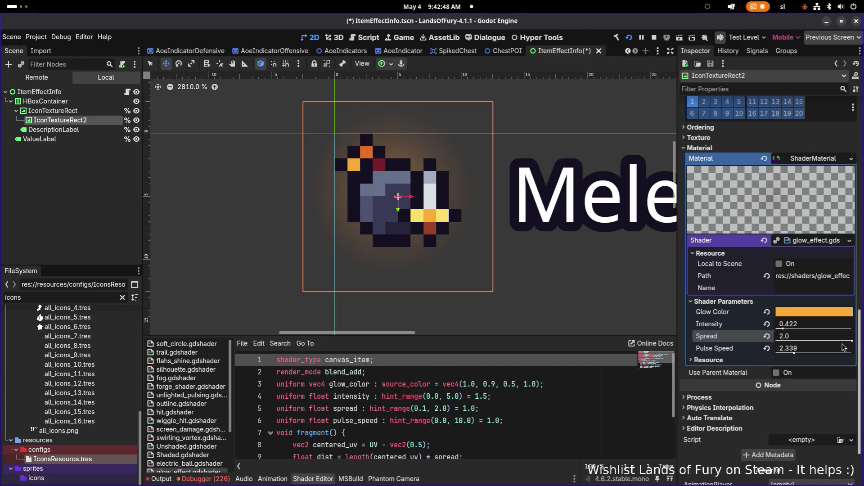
pyautogui.moveTo(783, 329); pyautogui.dragTo(796, 330)
pyautogui.scroll(-8, 577, 234)
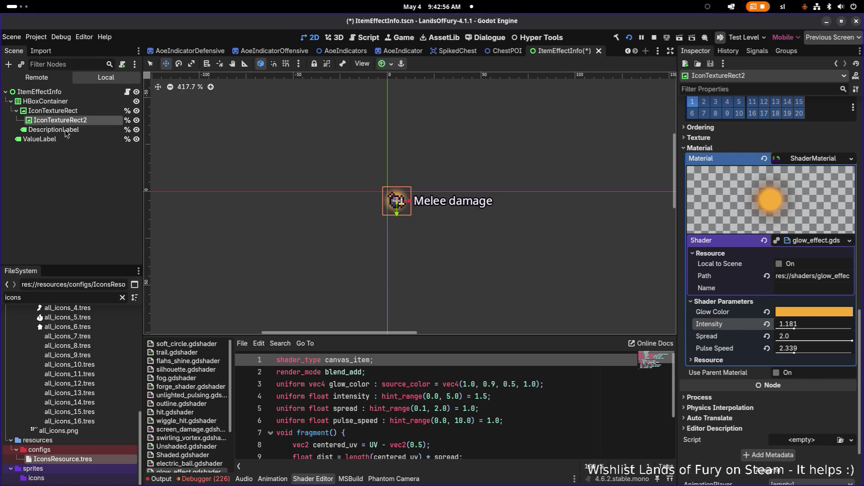
pyautogui.click(53, 110)
# - Inspect HBoxContainer and ValueLabel, then reselect IconTextureRect to show its texture properties
pyautogui.click(56, 97)
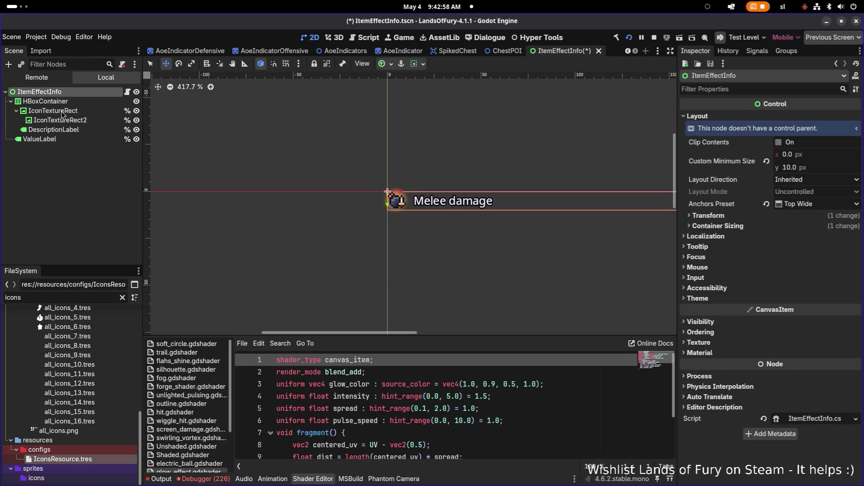
pyautogui.click(62, 141)
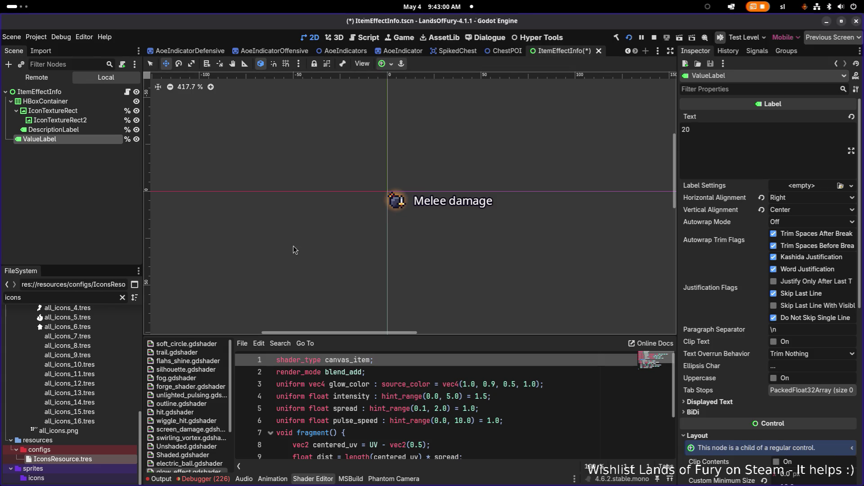
pyautogui.hscroll(3, 244, 243)
pyautogui.hscroll(1, 245, 243)
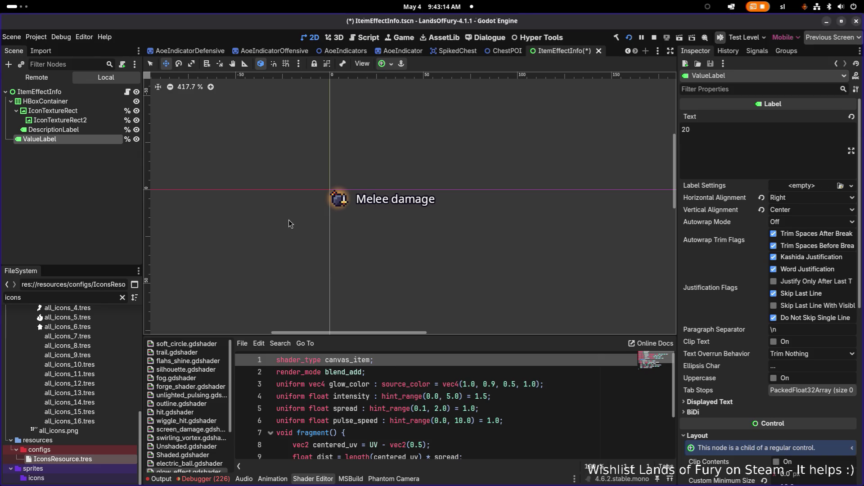
pyautogui.click(99, 110)
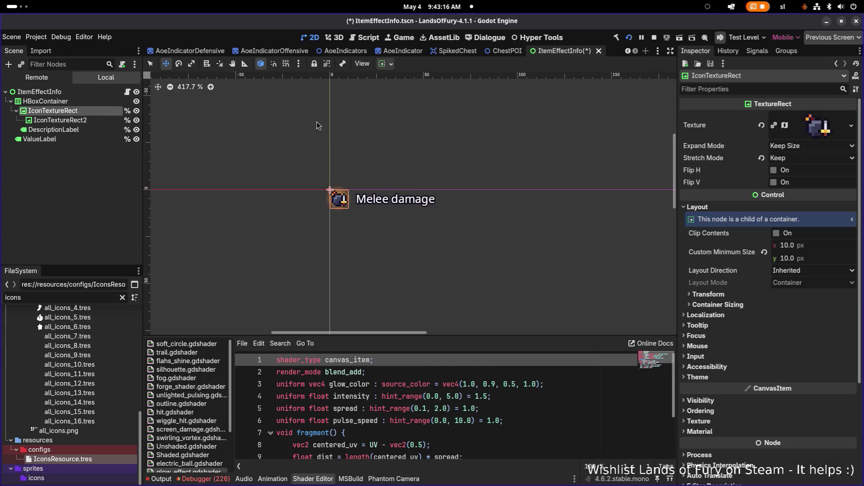
# - Quick Load the ui_small_slash_damage sword texture as the icon's Texture
pyautogui.click(853, 126)
pyautogui.click(773, 312)
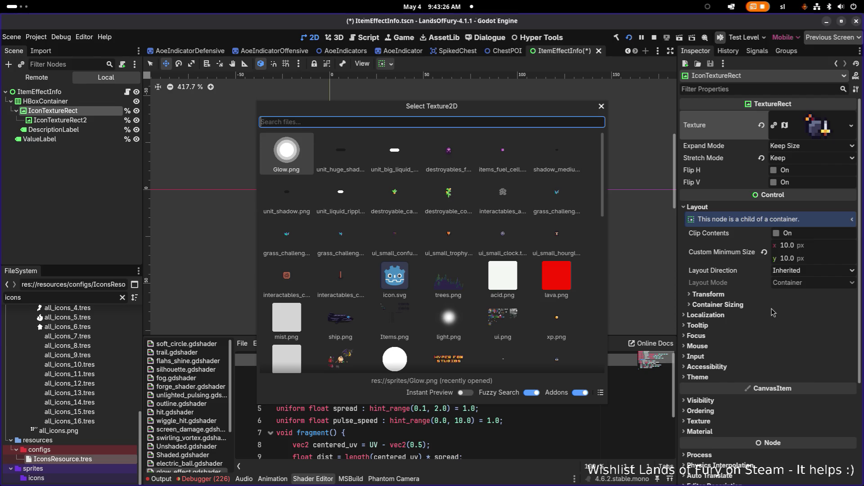
pyautogui.write('slash')
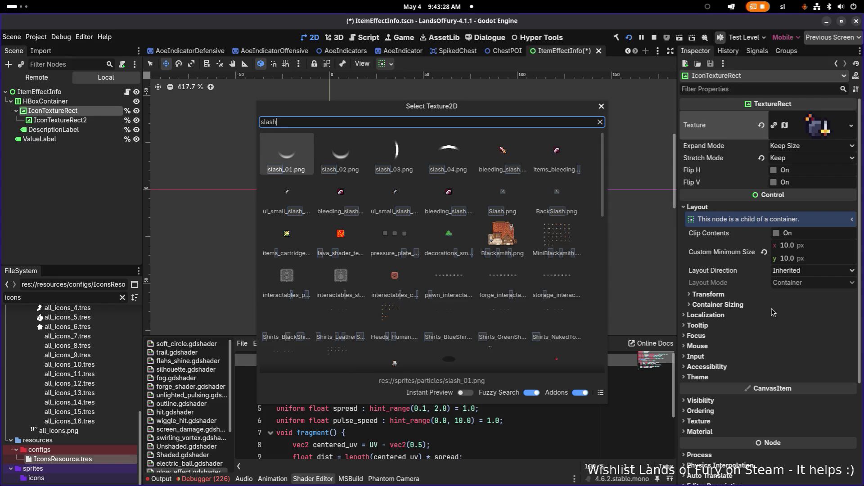
pyautogui.write('da')
pyautogui.press('Right')
pyautogui.press('Left')
pyautogui.press('Return')
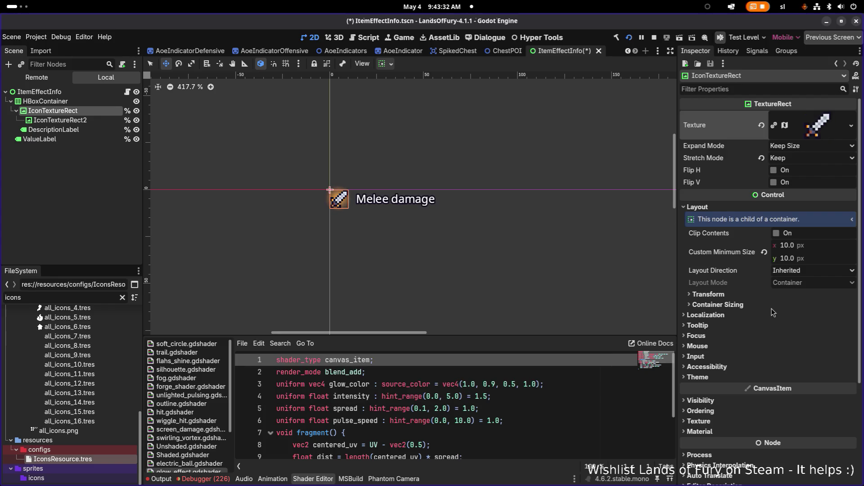
# - Inspect the DescriptionLabel and root ItemEffectInfo nodes in the Scene dock
pyautogui.scroll(1, 495, 239)
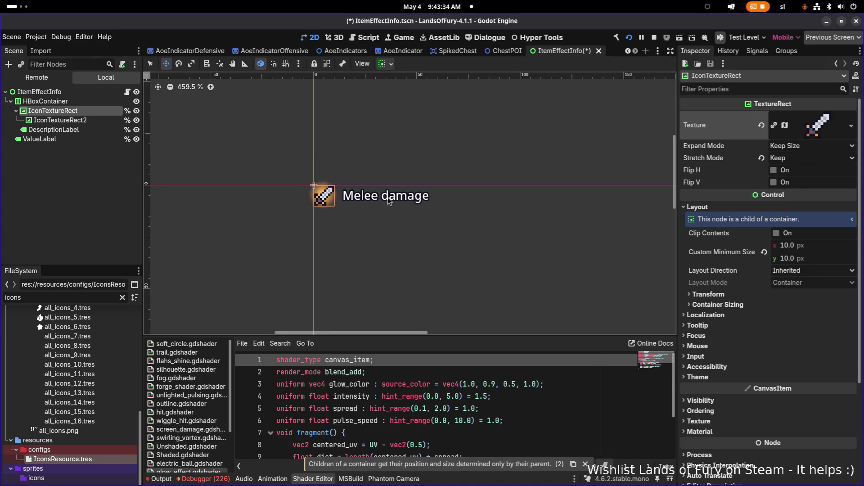
pyautogui.click(52, 129)
pyautogui.click(57, 91)
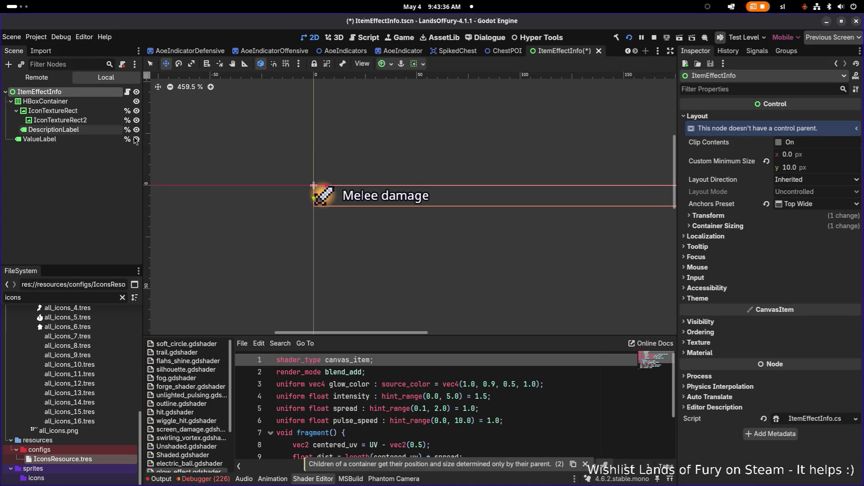
pyautogui.scroll(-2, 341, 167)
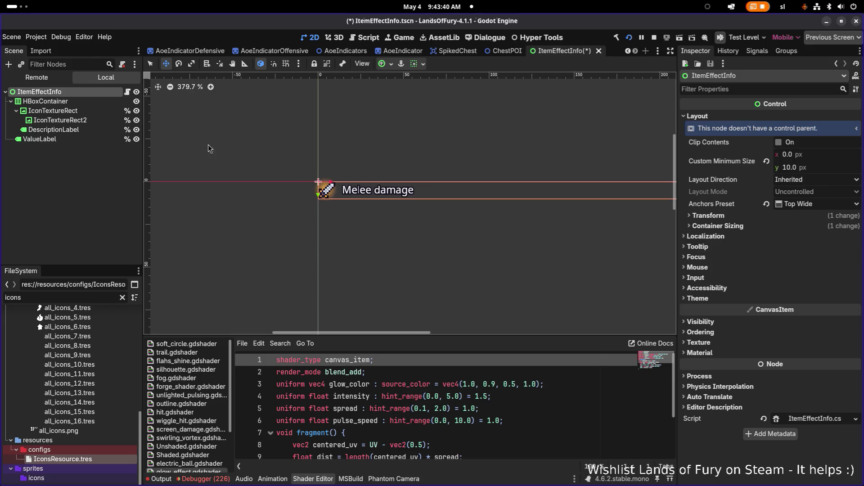
pyautogui.scroll(5, 342, 189)
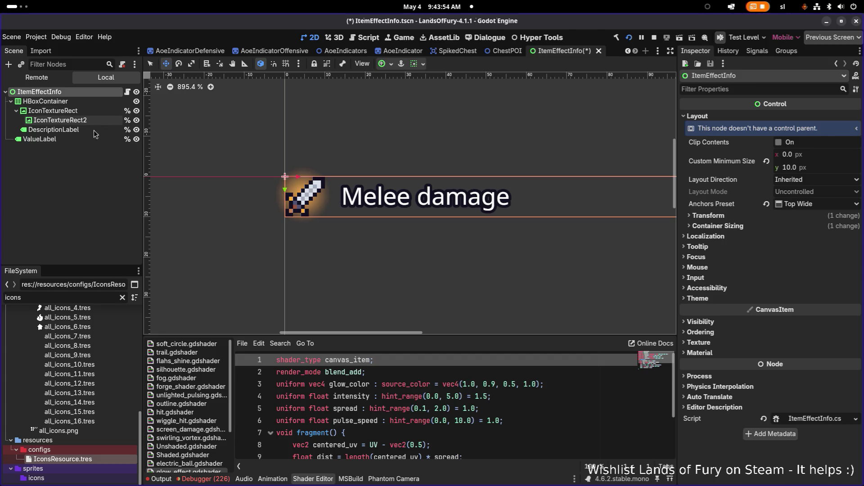
# - Rename IconTextureRect2 to GlowIconTextureRect, then open its glow colour value
pyautogui.click(54, 130)
pyautogui.click(68, 120)
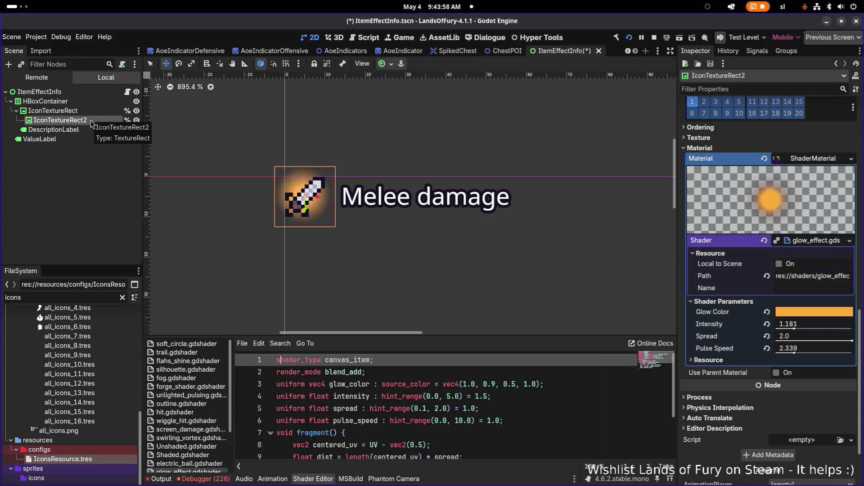
pyautogui.doubleClick(100, 122)
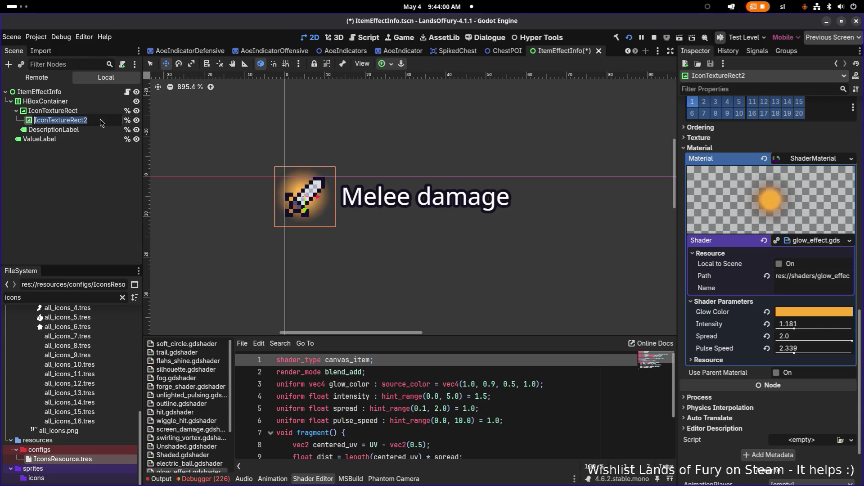
pyautogui.press('End')
pyautogui.press('BackSpace')
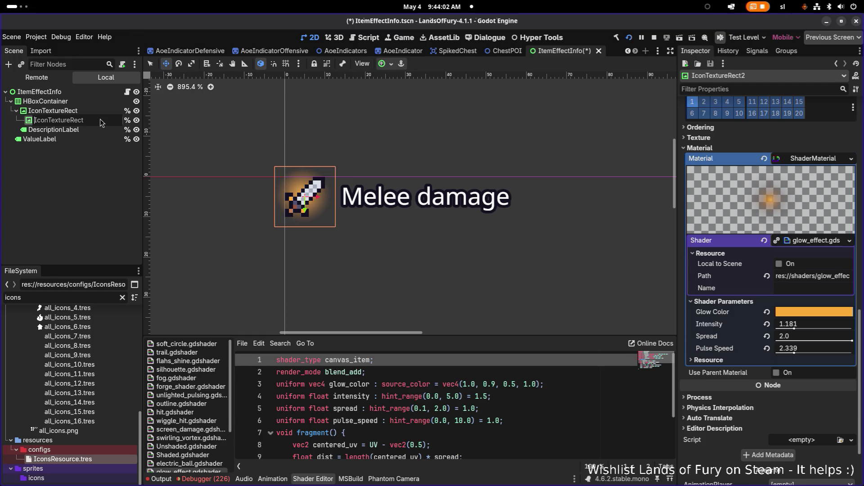
pyautogui.press('Right')
pyautogui.press('Right')
pyautogui.press('Right')
pyautogui.write('Glow')
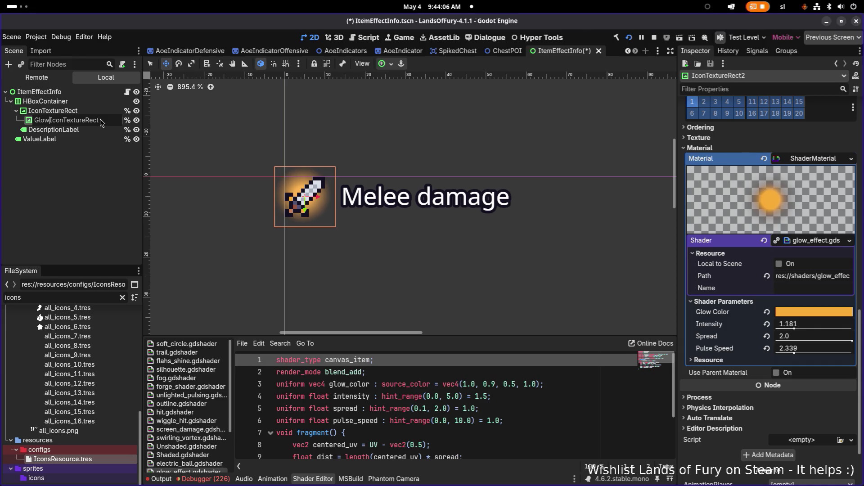
pyautogui.press('Return')
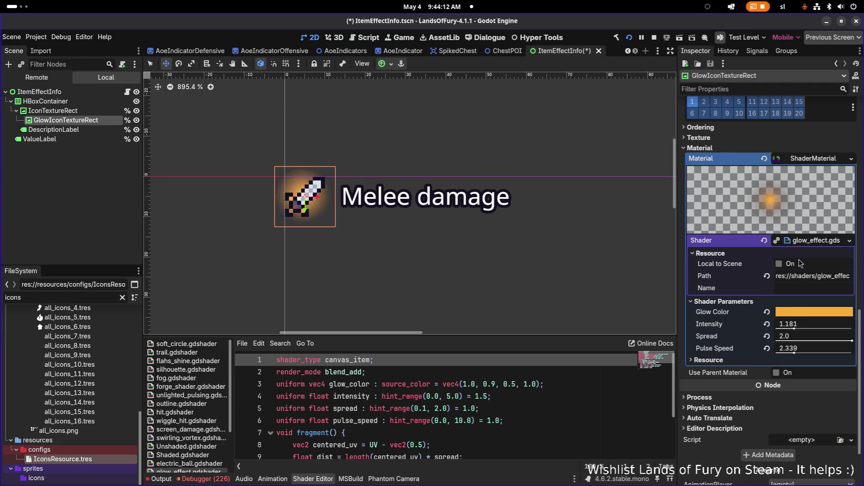
pyautogui.click(801, 313)
pyautogui.hotkey('alt', 'Tab')
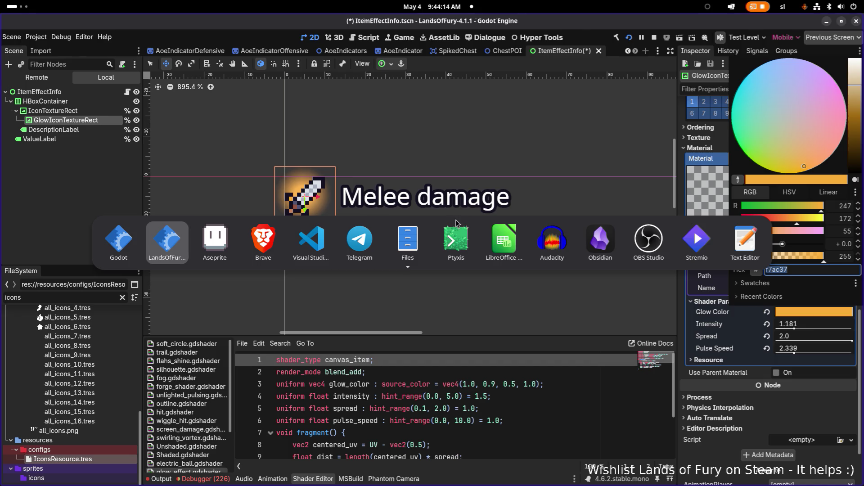
# - Close the Glow Color picker unchanged and save ItemEffectInfo.tscn with Ctrl+S
pyautogui.press('Escape')
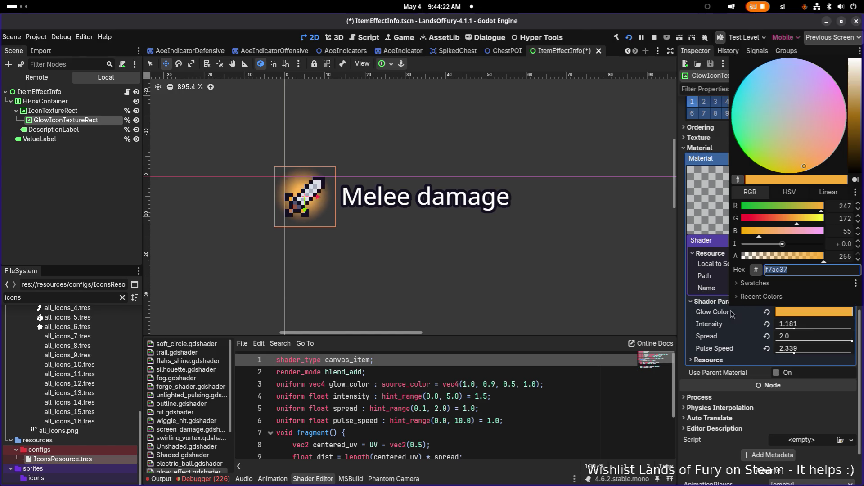
pyautogui.click(715, 338)
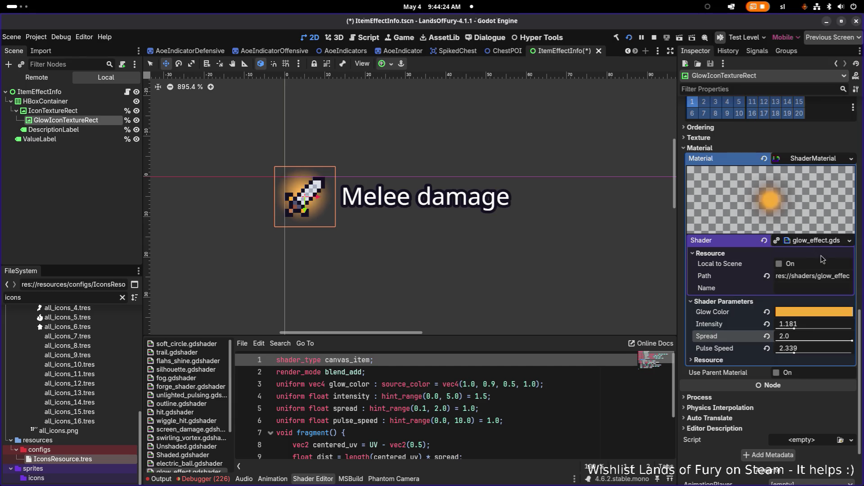
pyautogui.hotkey('ctrl', 's')
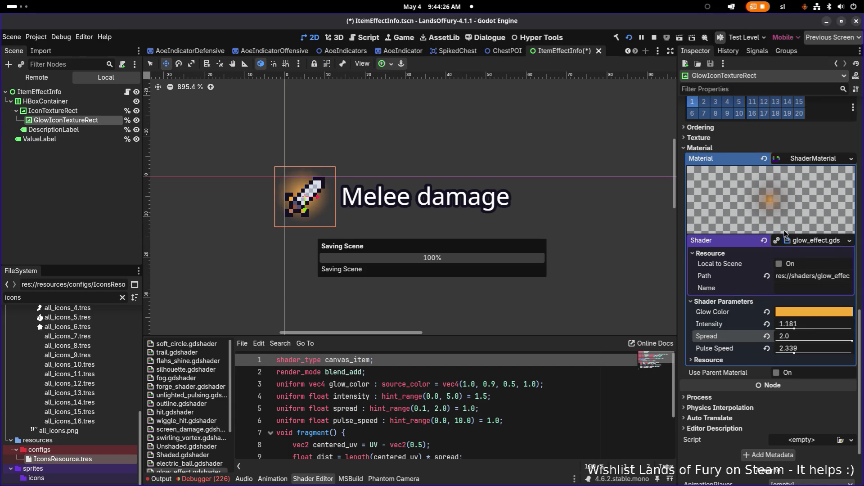
pyautogui.click(851, 159)
# - Save the glow shader material as passive_glow.tres in res://materials
pyautogui.click(821, 254)
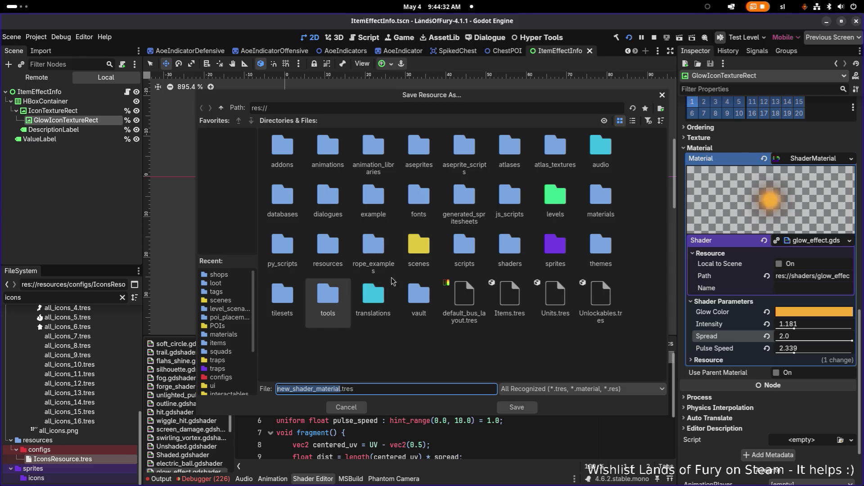
pyautogui.doubleClick(510, 252)
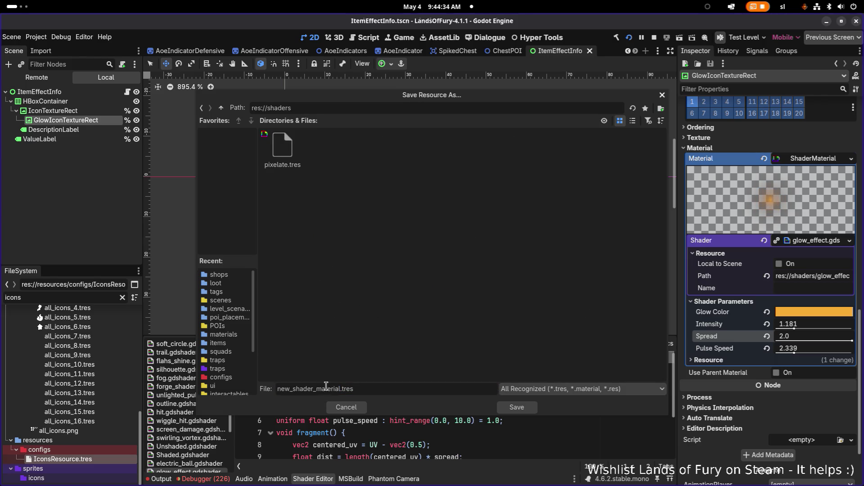
pyautogui.doubleClick(327, 388)
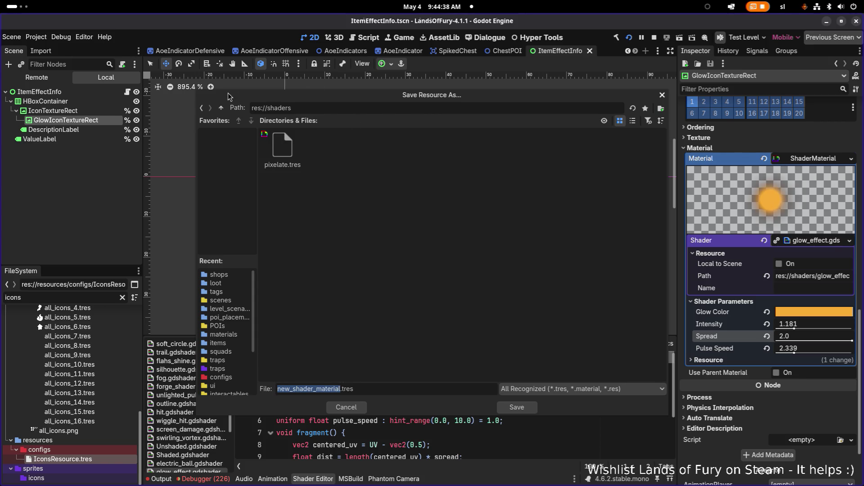
pyautogui.click(221, 108)
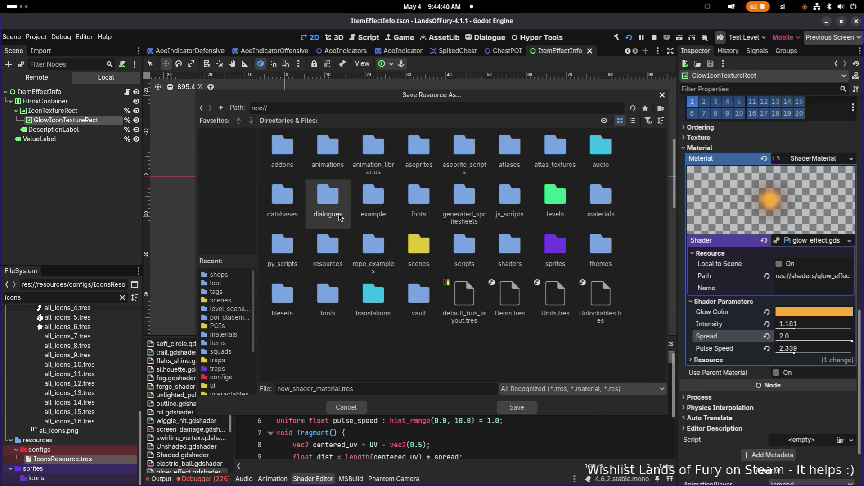
pyautogui.doubleClick(601, 198)
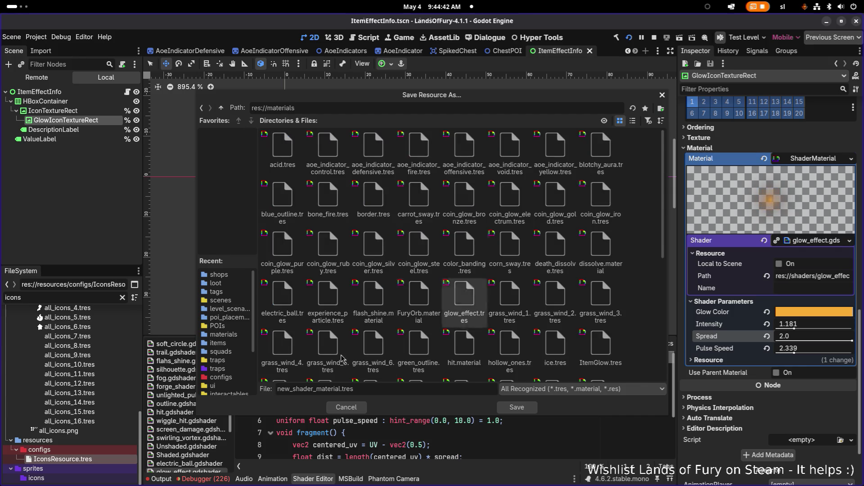
pyautogui.doubleClick(309, 389)
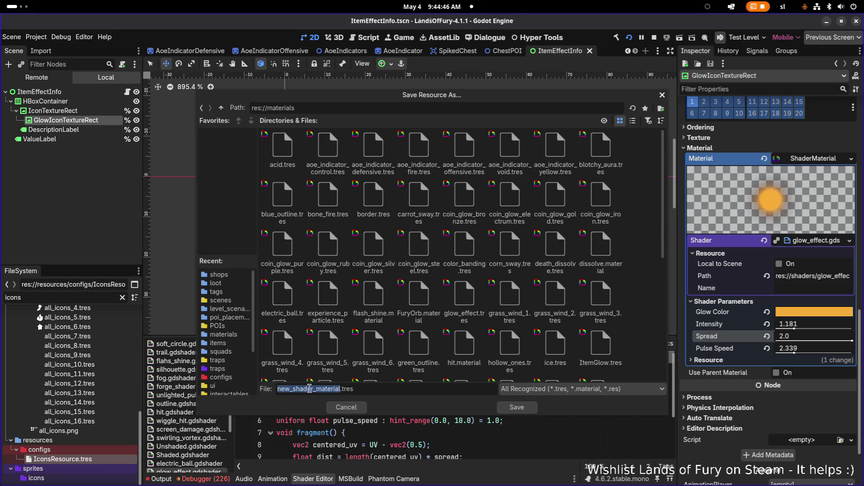
pyautogui.write('passive_glow')
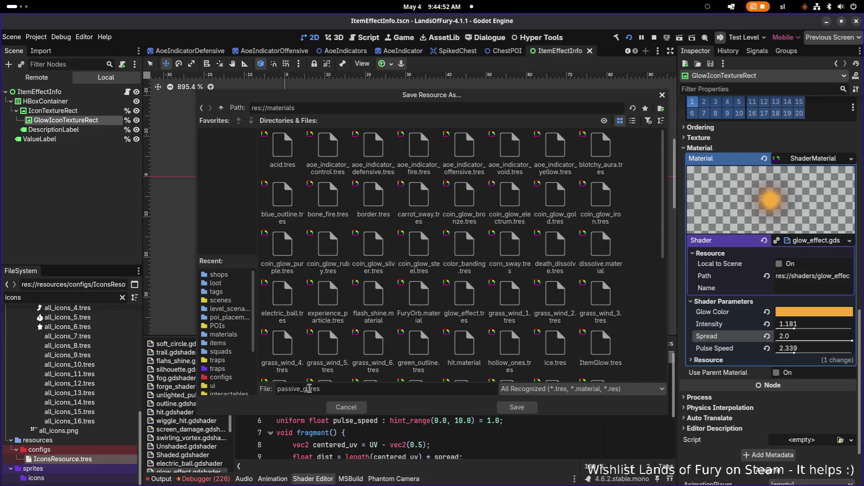
pyautogui.press('Return')
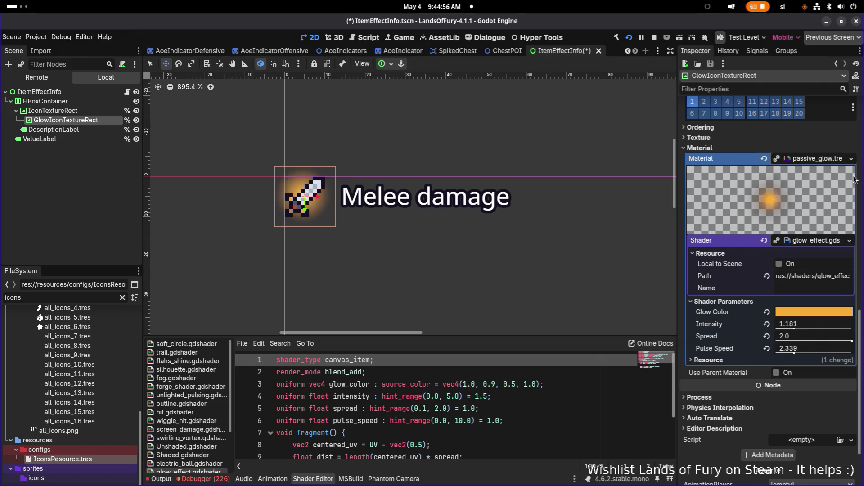
pyautogui.click(851, 159)
# - Browse the coin glow materials via Quick Load and apply green_outline.tres to the glow child
pyautogui.click(831, 198)
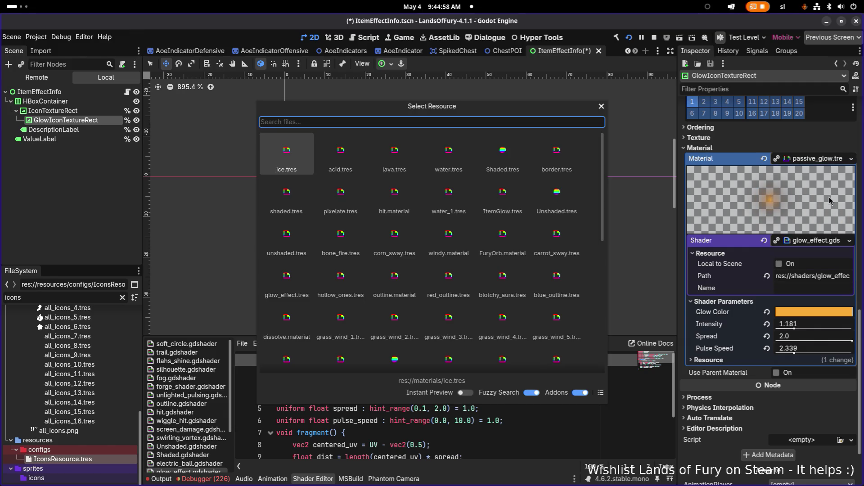
pyautogui.write('g')
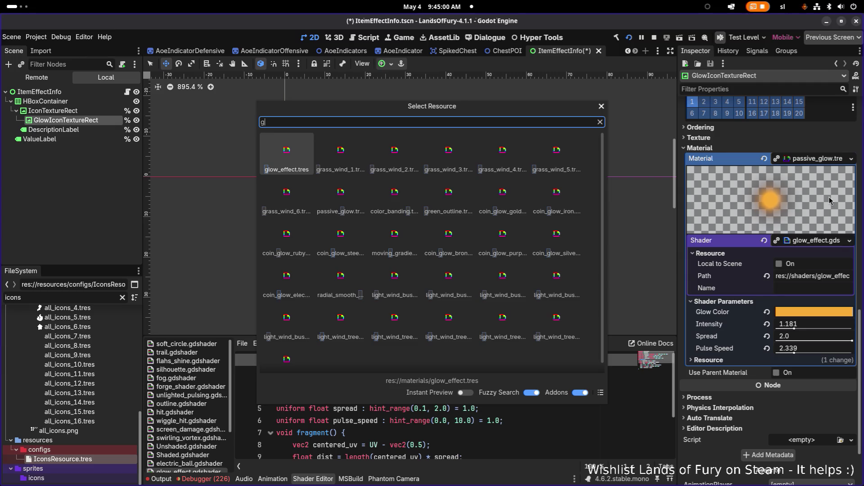
pyautogui.press('BackSpace')
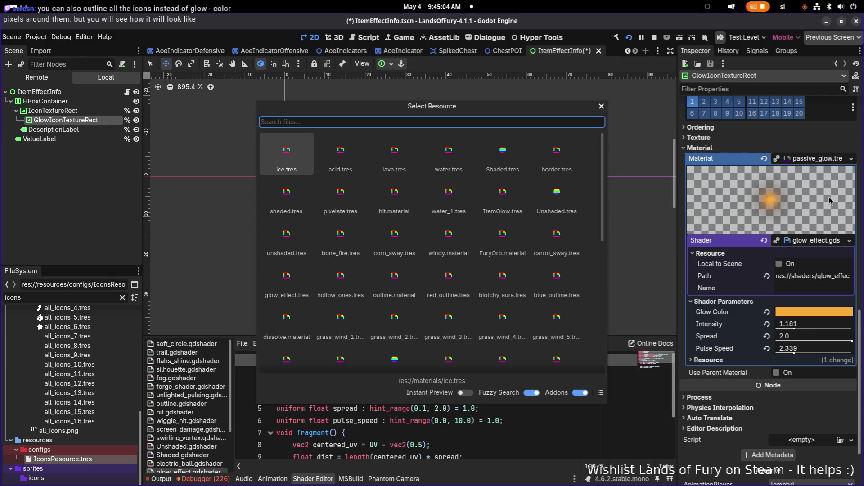
pyautogui.write('go')
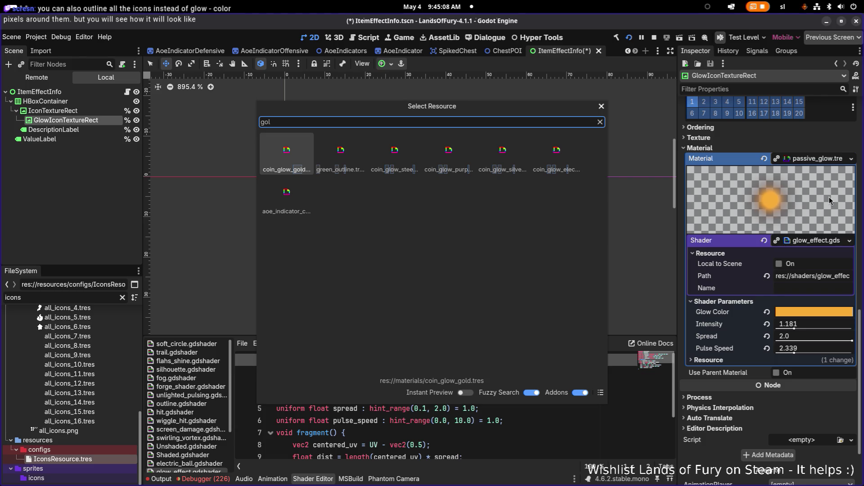
pyautogui.write('l')
pyautogui.press('Up')
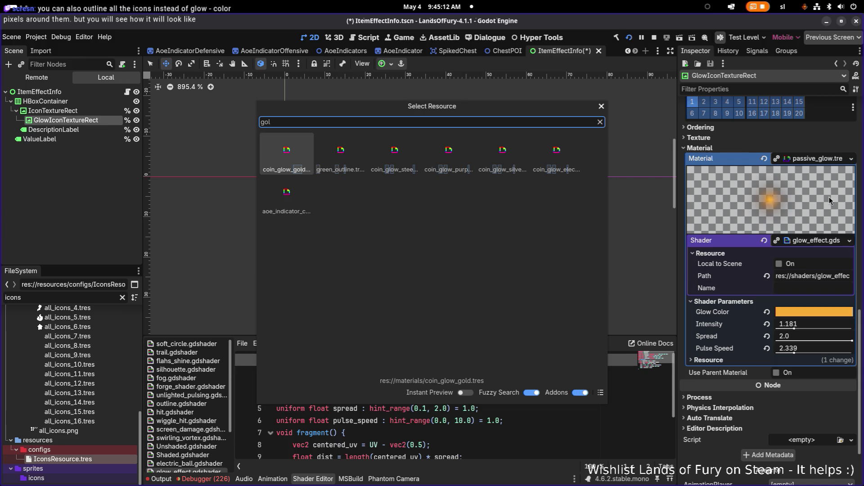
pyautogui.press('Right')
pyautogui.press('Right')
pyautogui.press('Right')
pyautogui.press('Right')
pyautogui.press('Right')
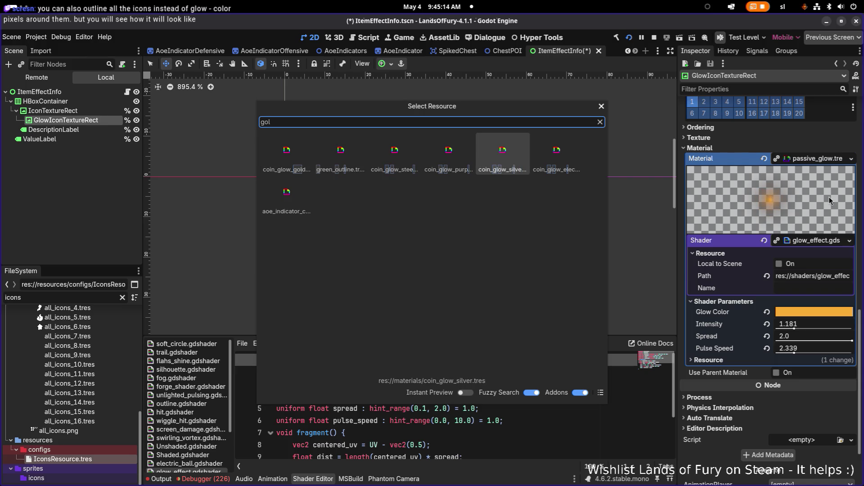
pyautogui.press('Left')
pyautogui.press('Left')
pyautogui.press('Left')
pyautogui.press('Left')
pyautogui.press('Left')
pyautogui.press('Down')
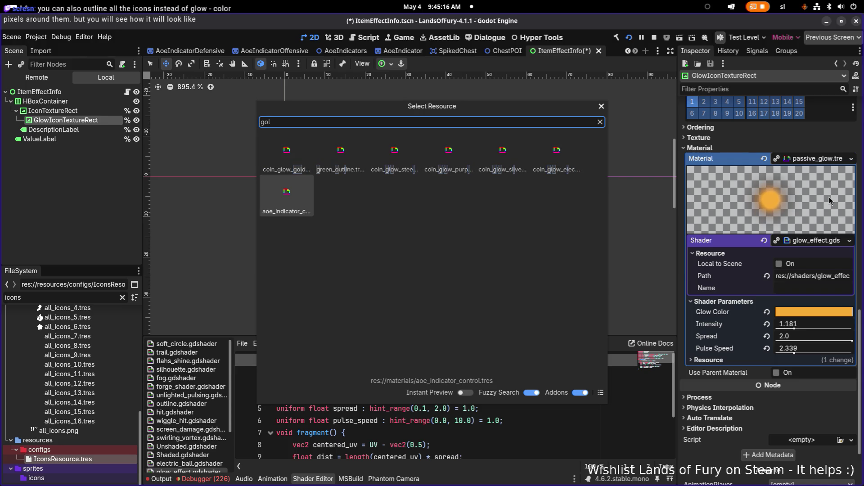
pyautogui.press('Up')
pyautogui.press('Right')
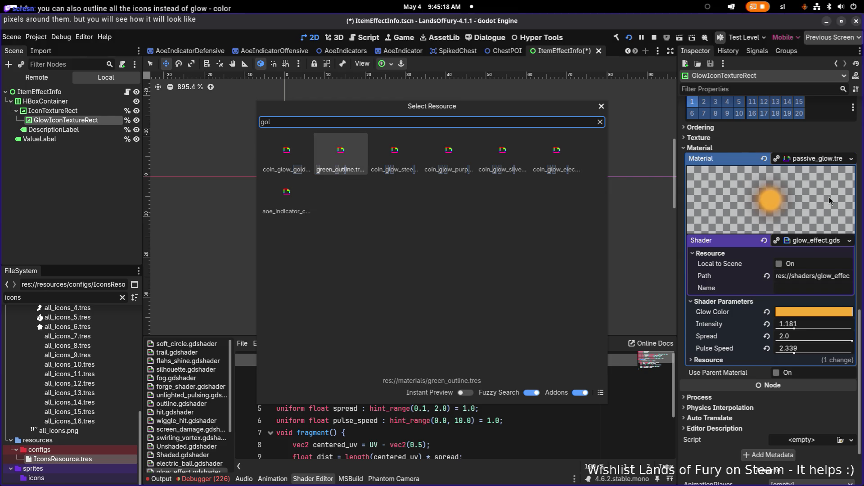
pyautogui.press('Return')
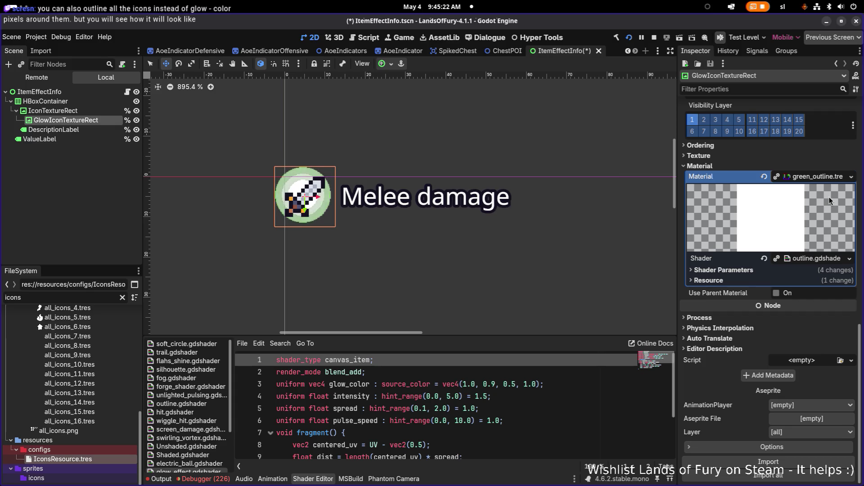
# - Quick Load yellow_outline.tres as the glow child's Material instead
pyautogui.rightClick(796, 216)
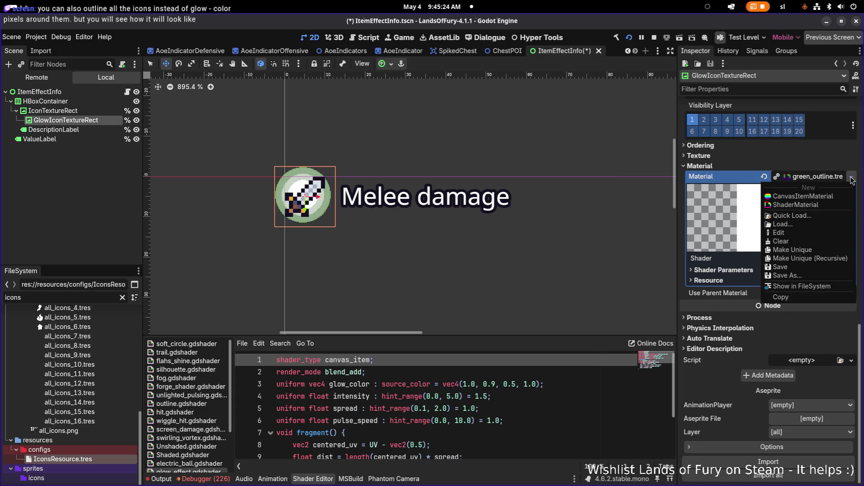
pyautogui.click(799, 219)
pyautogui.write('gkiw')
pyautogui.press('Down')
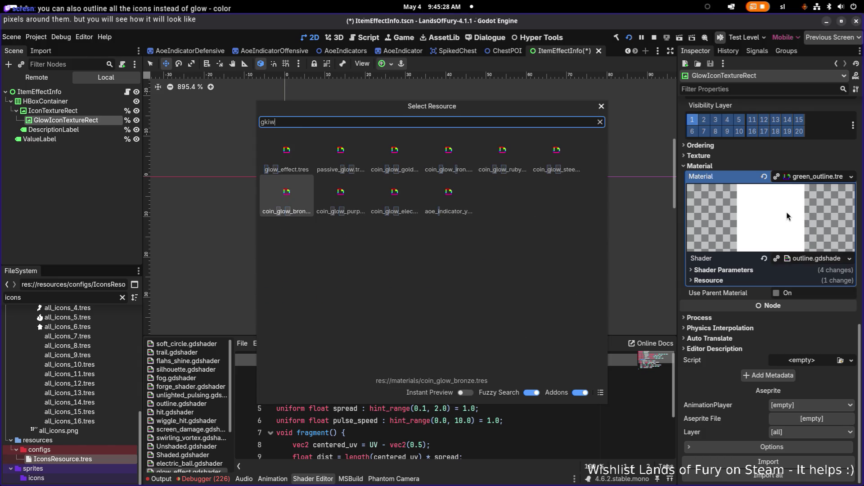
pyautogui.press('Right')
pyautogui.press('Right')
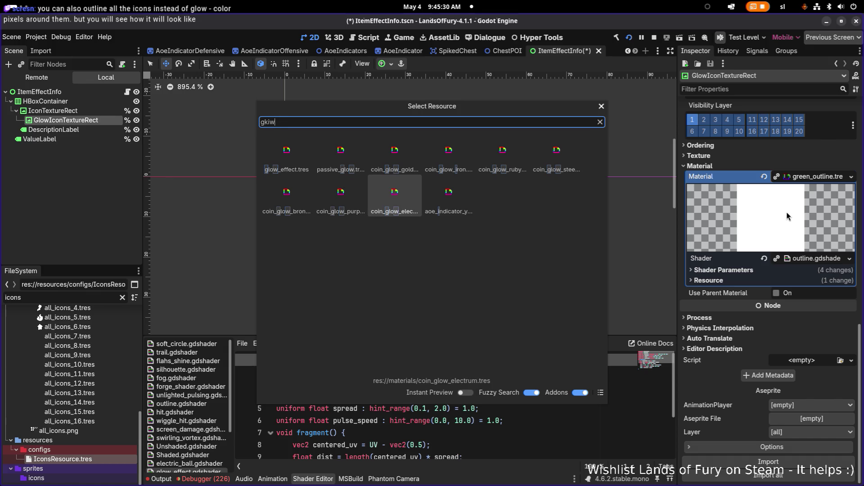
pyautogui.press('Up')
pyautogui.hotkey('ctrl', 'a')
pyautogui.press('BackSpace')
pyautogui.write('outlin')
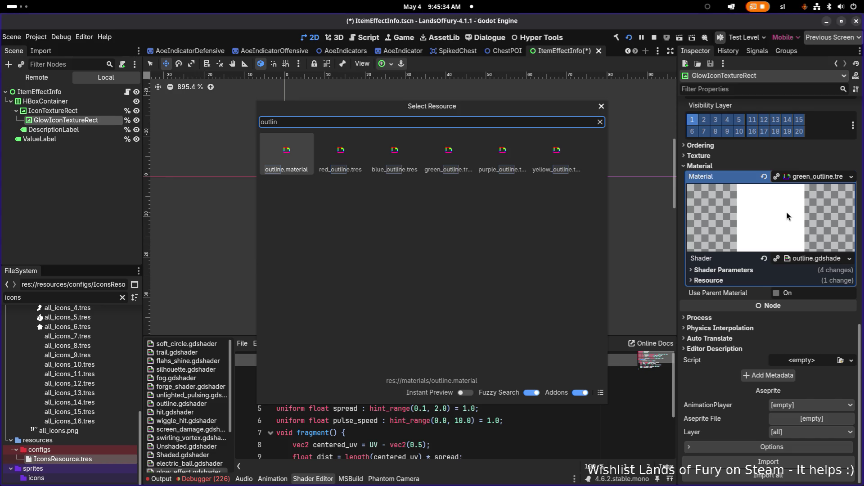
pyautogui.press('Right')
pyautogui.press('Right')
pyautogui.press('Right')
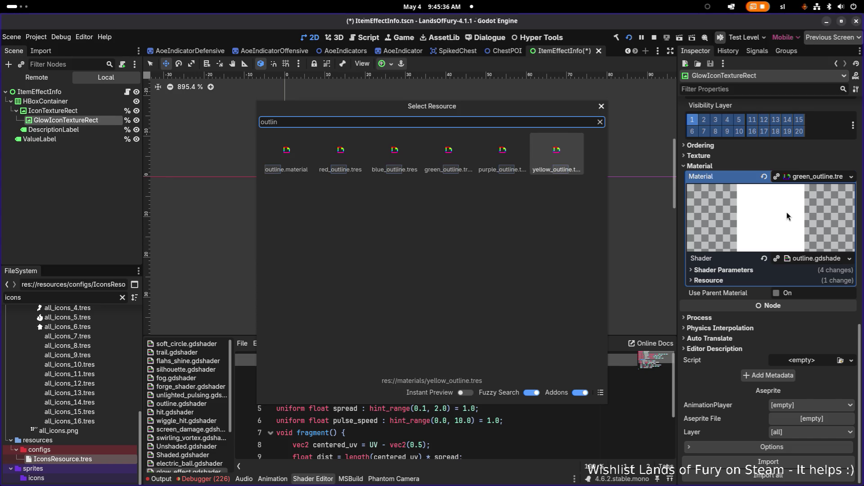
pyautogui.press('Return')
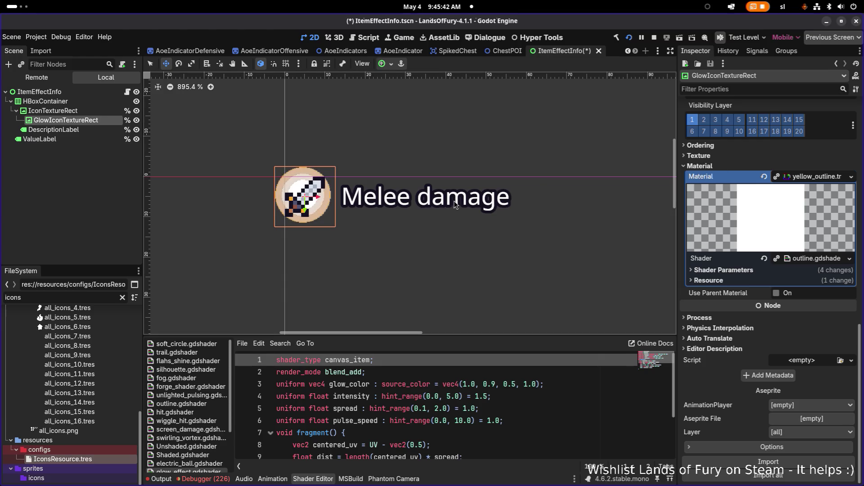
# - Hide the GlowIconTextureRect node so only the main icon shows
pyautogui.click(108, 111)
pyautogui.click(117, 120)
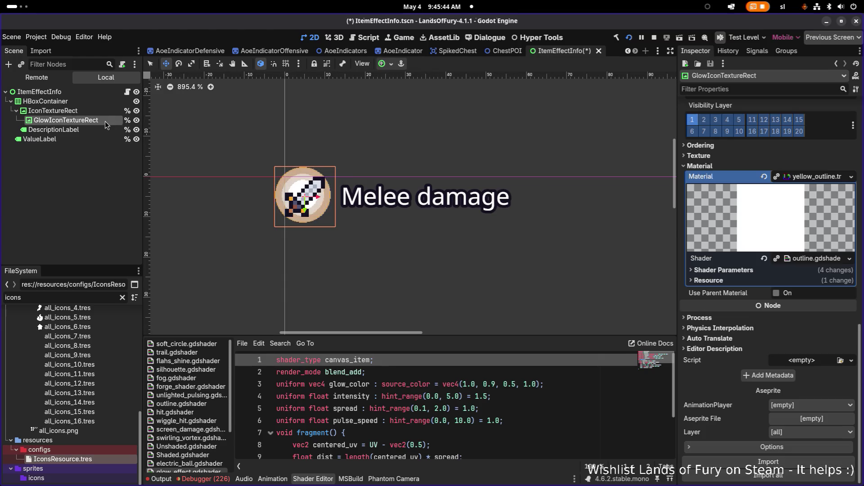
pyautogui.click(136, 120)
# - Assign outline.material to IconTextureRect's Material, giving the sword an orange outline
pyautogui.click(68, 111)
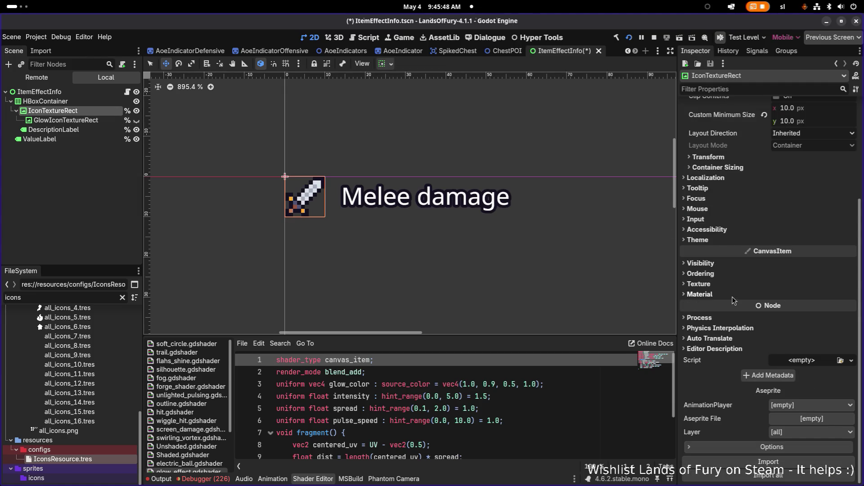
pyautogui.click(734, 295)
pyautogui.click(840, 305)
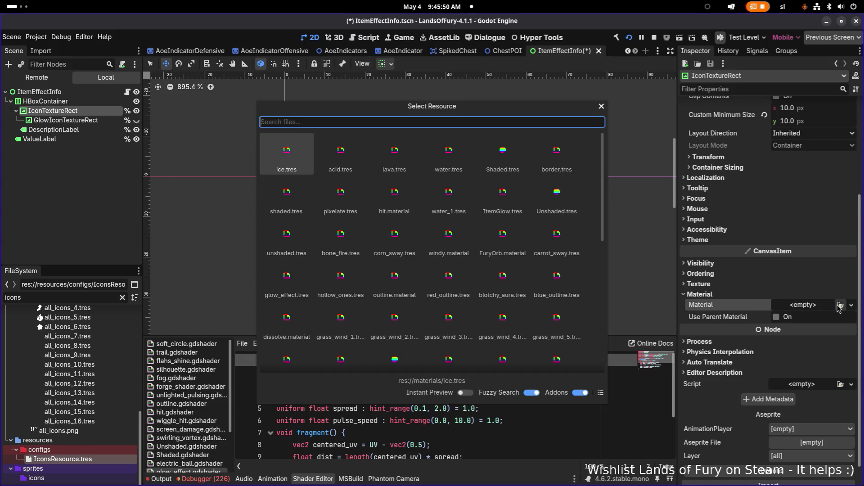
pyautogui.write('outline')
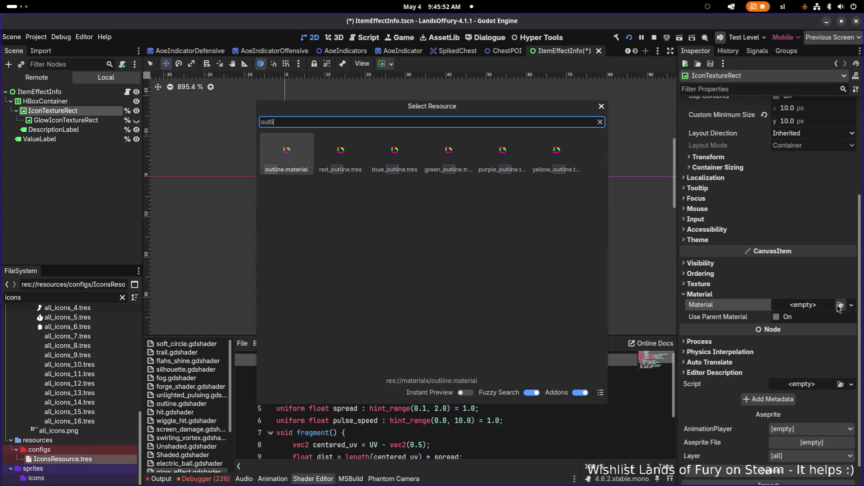
pyautogui.press('Return')
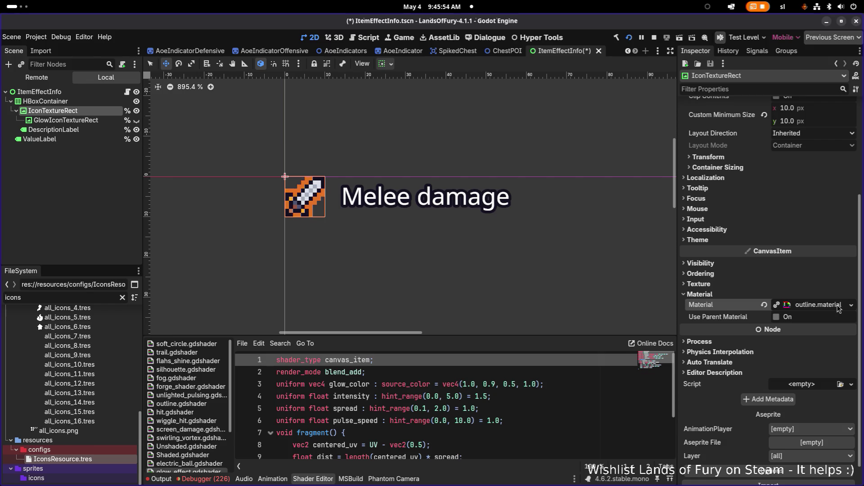
pyautogui.scroll(5, 322, 176)
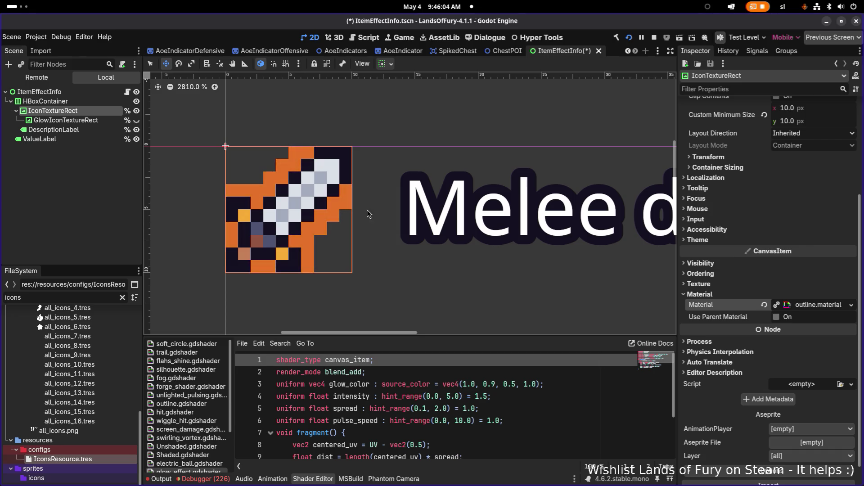
pyautogui.scroll(-5, 369, 211)
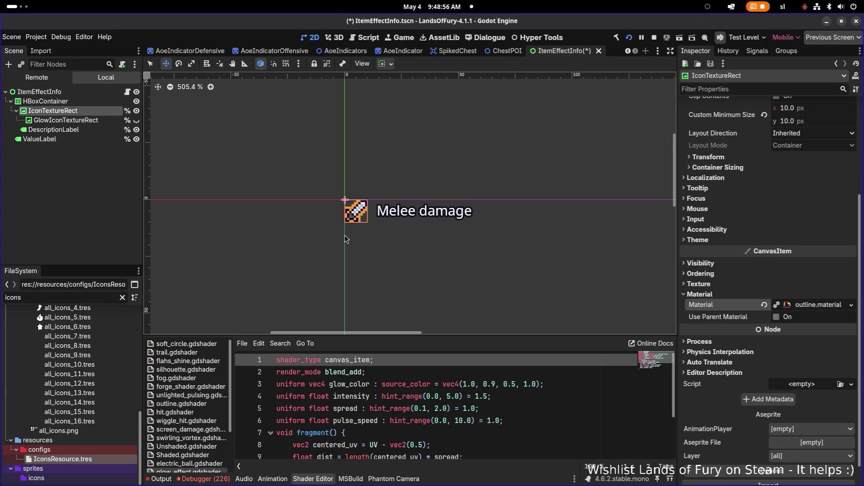
# - Zoom the canvas on the icon and switch to the LoF - Bugs and Suggestions browser window
pyautogui.scroll(6, 411, 211)
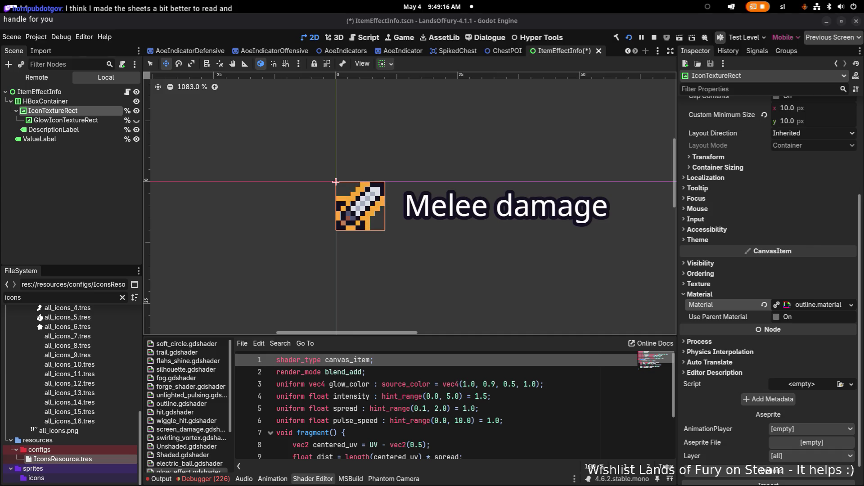
pyautogui.hotkey('alt', 'Tab')
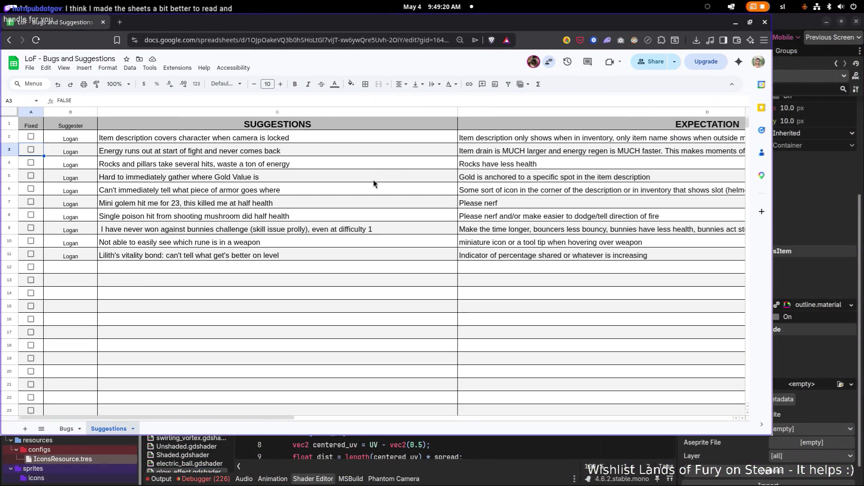
# - Maximize the spreadsheet, scroll through the Bugs sheet, then drag the browser aside to reveal Godot
pyautogui.click(750, 22)
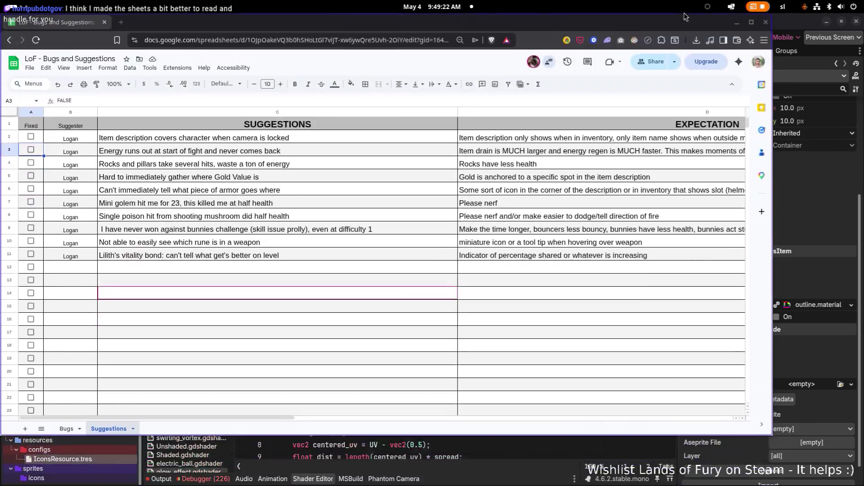
pyautogui.click(66, 478)
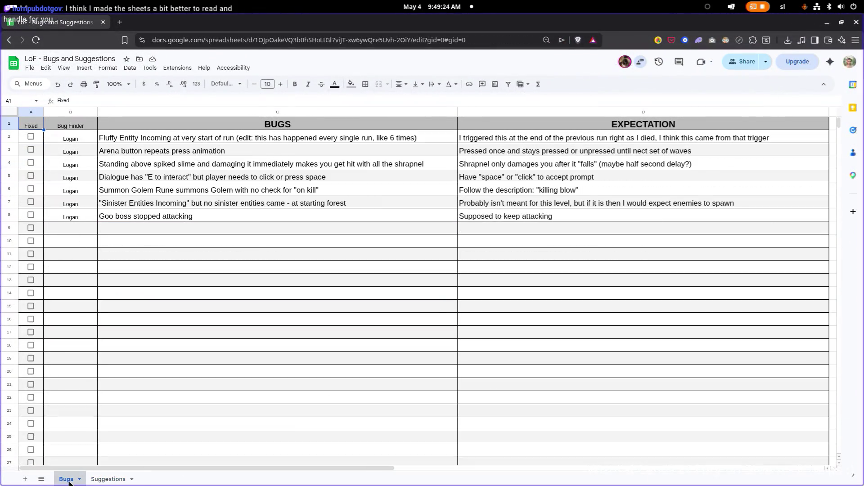
pyautogui.scroll(-5, 280, 321)
pyautogui.scroll(5, 282, 320)
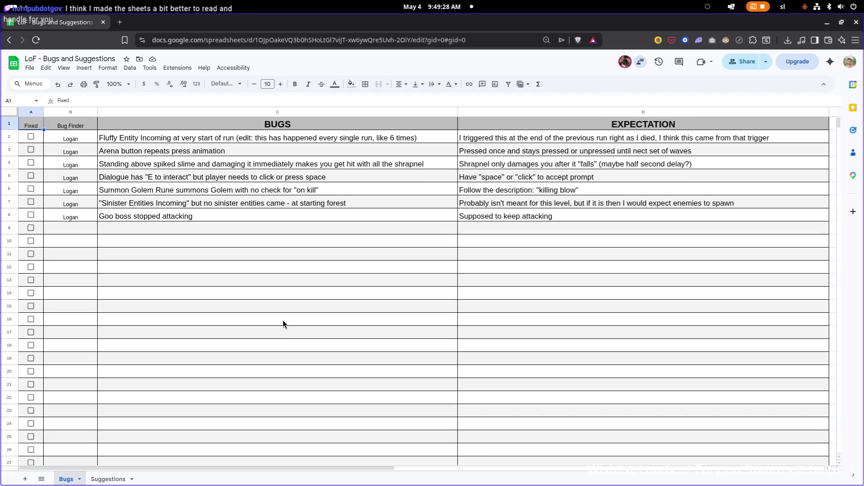
pyautogui.scroll(-20, 283, 320)
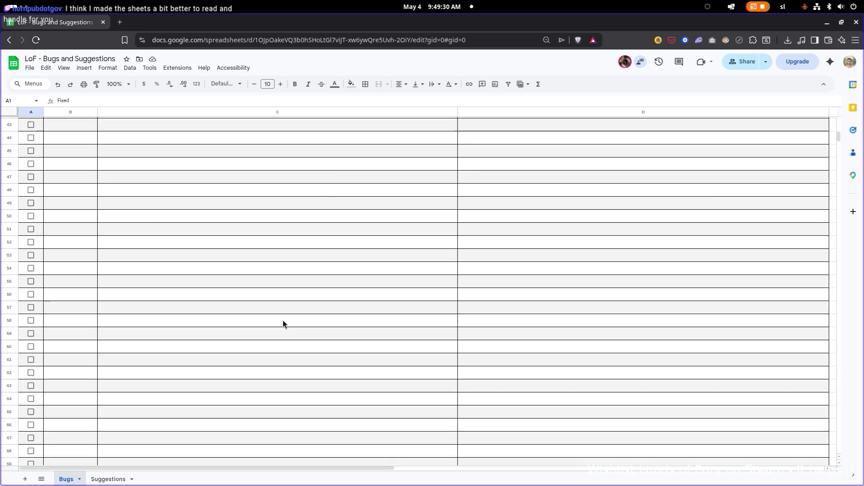
pyautogui.scroll(20, 284, 319)
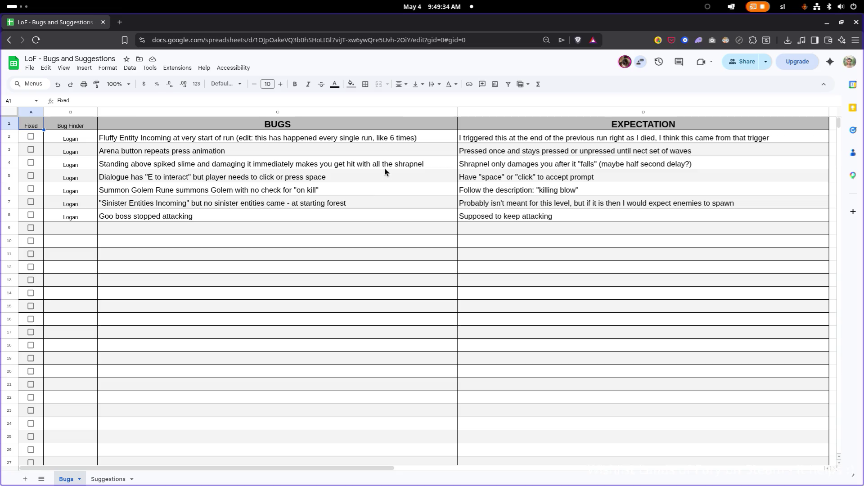
pyautogui.moveTo(369, 27)
pyautogui.mouseDown()
pyautogui.moveTo(355, 58)
pyautogui.moveTo(4, 59)
pyautogui.mouseUp()
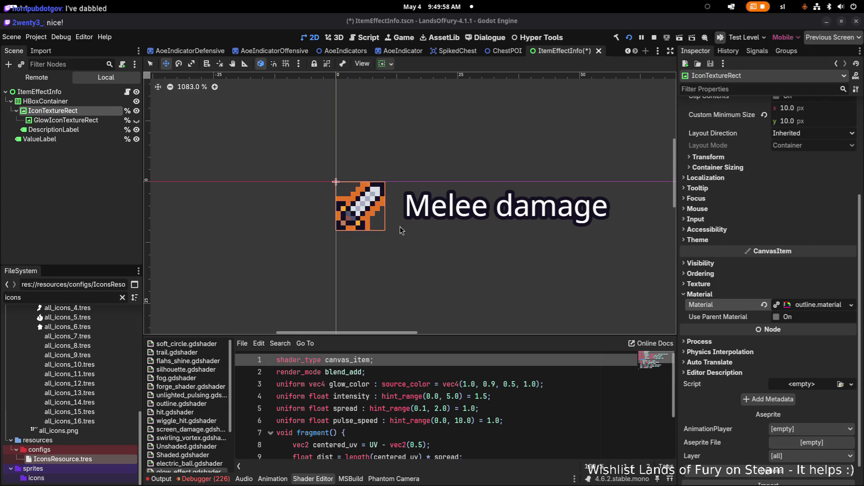
# - Zoom out the canvas and revert IconTextureRect's Material to empty, removing the orange outline
pyautogui.scroll(-2, 396, 223)
pyautogui.scroll(-2, 399, 225)
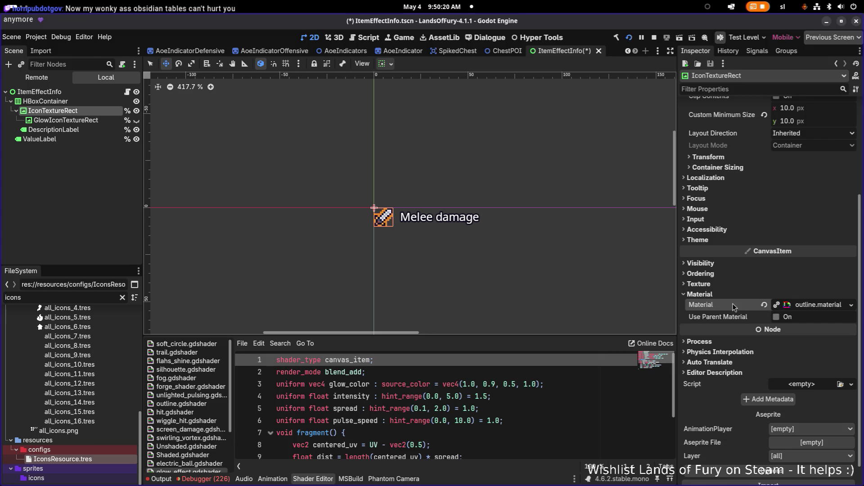
pyautogui.click(765, 305)
pyautogui.click(440, 214)
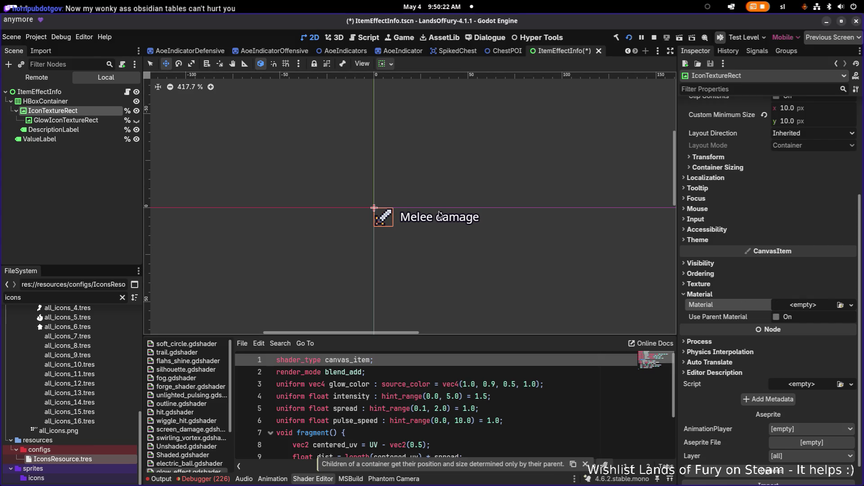
# - Select the DescriptionLabel node and expand its Theme Overrides Styles section
pyautogui.click(53, 129)
pyautogui.scroll(2, 495, 227)
pyautogui.scroll(-5, 793, 276)
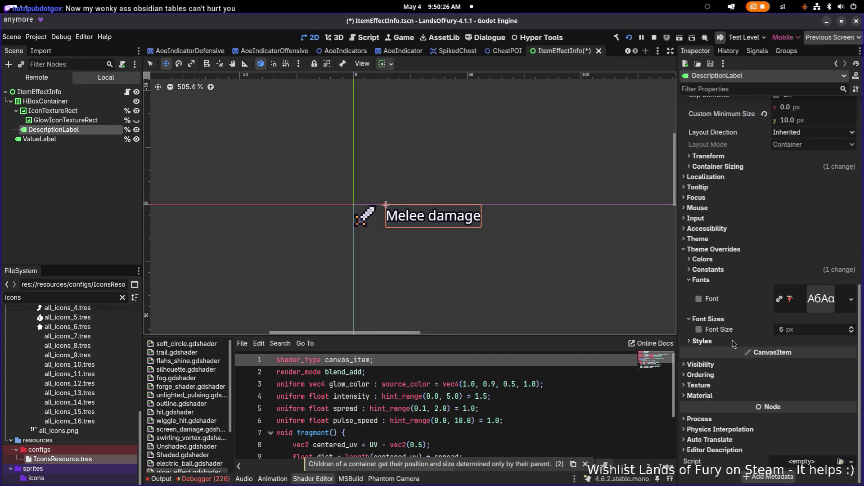
pyautogui.scroll(3, 725, 324)
pyautogui.scroll(3, 739, 248)
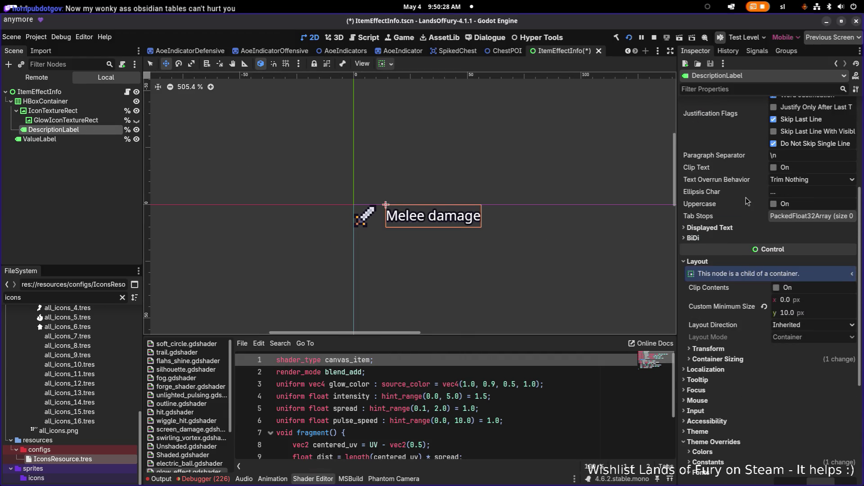
pyautogui.click(724, 229)
pyautogui.click(724, 229)
pyautogui.scroll(3, 722, 231)
pyautogui.scroll(-8, 723, 231)
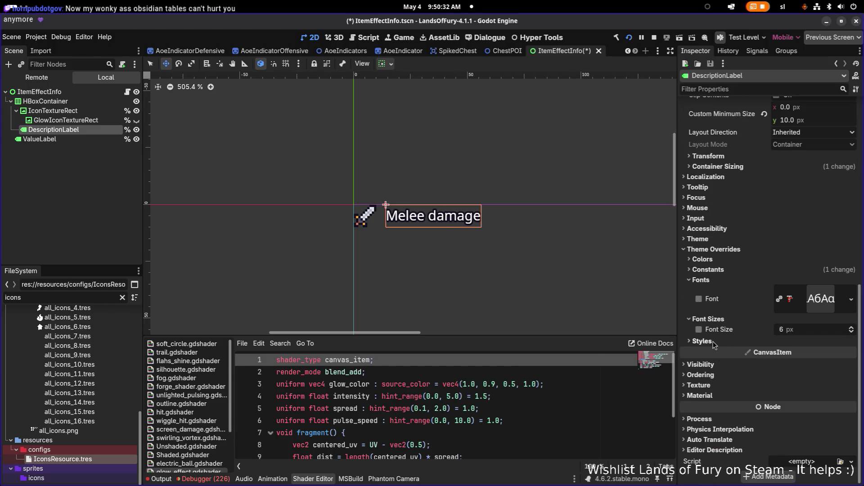
pyautogui.click(715, 342)
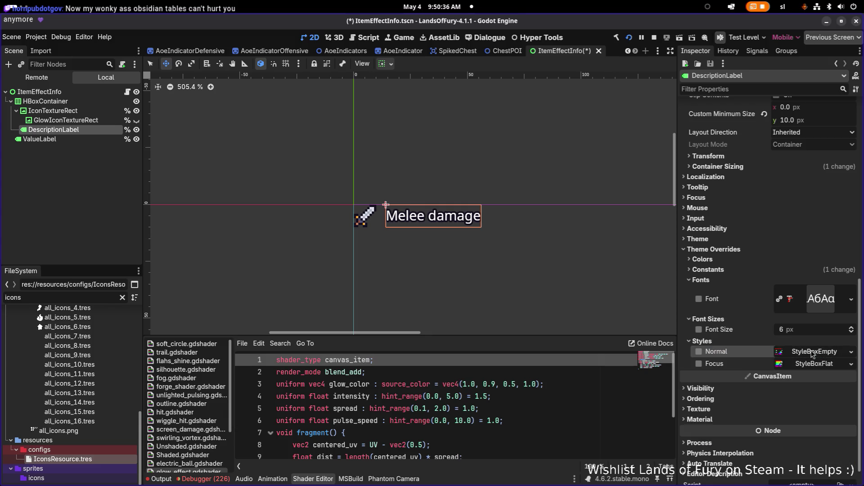
# - Open the white ffffff Font Color picker under Colors, then bring up the app launcher
pyautogui.click(718, 260)
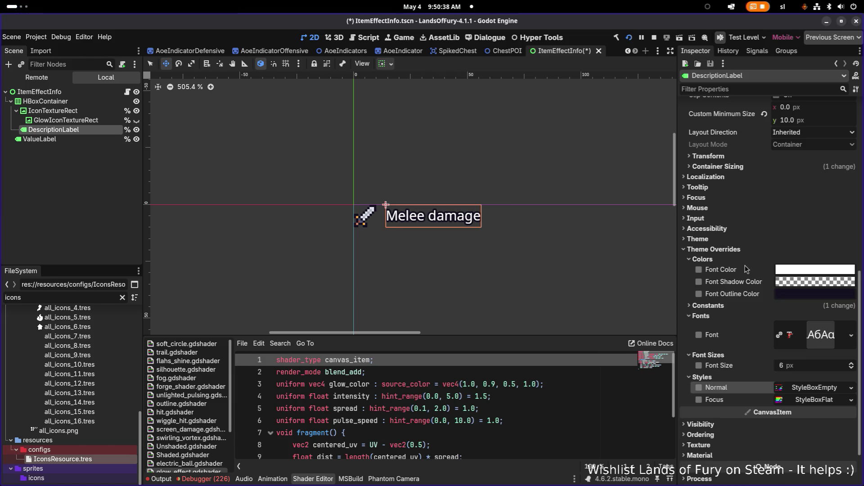
pyautogui.scroll(8, 631, 252)
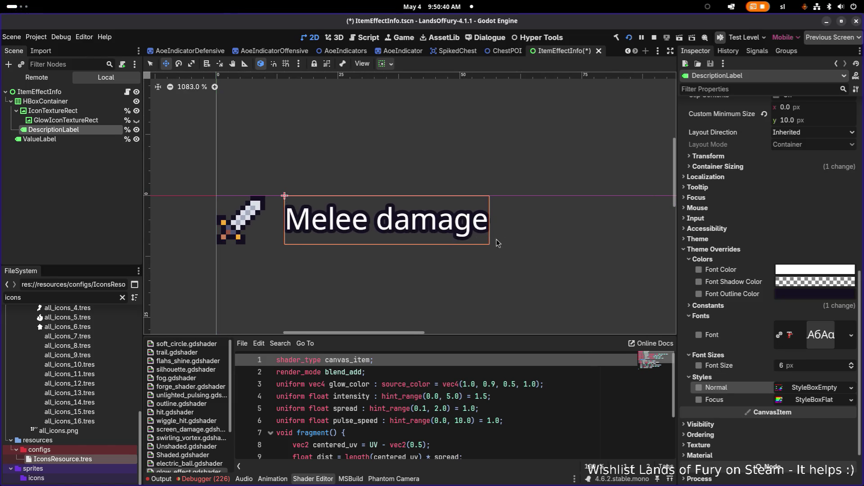
pyautogui.click(826, 270)
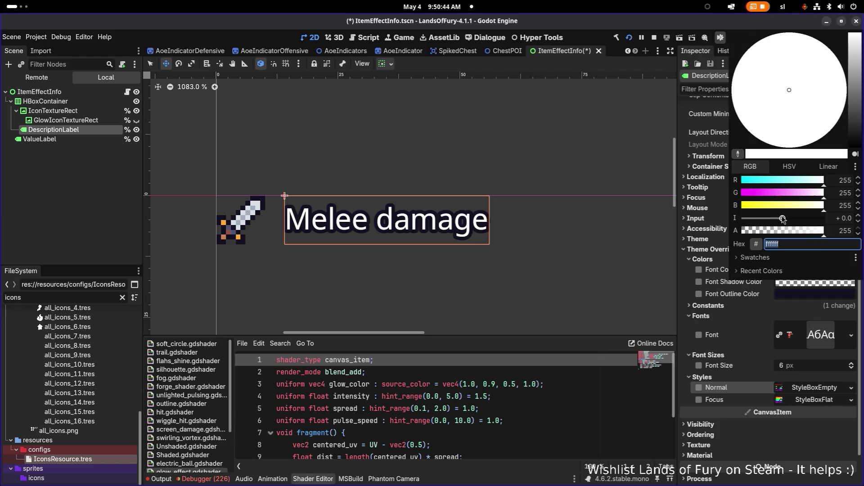
pyautogui.press('super')
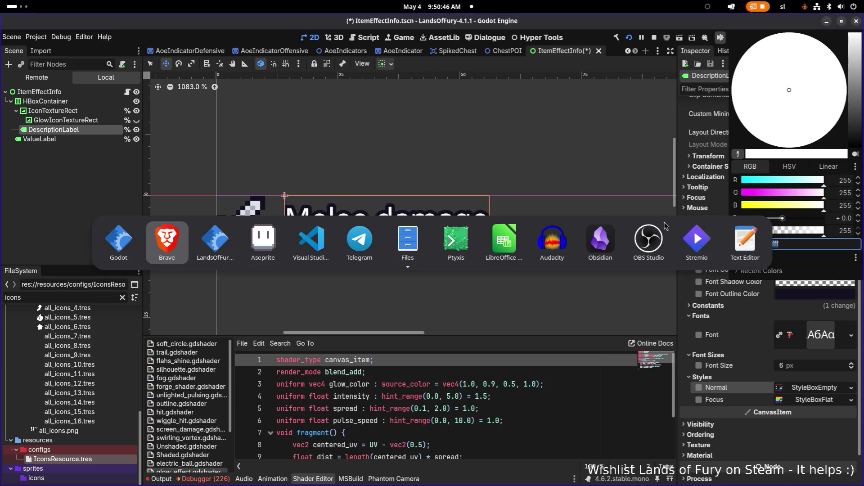
# - Review the Bugs note in Obsidian from its top, then minimize Obsidian back to Godot
pyautogui.click(601, 238)
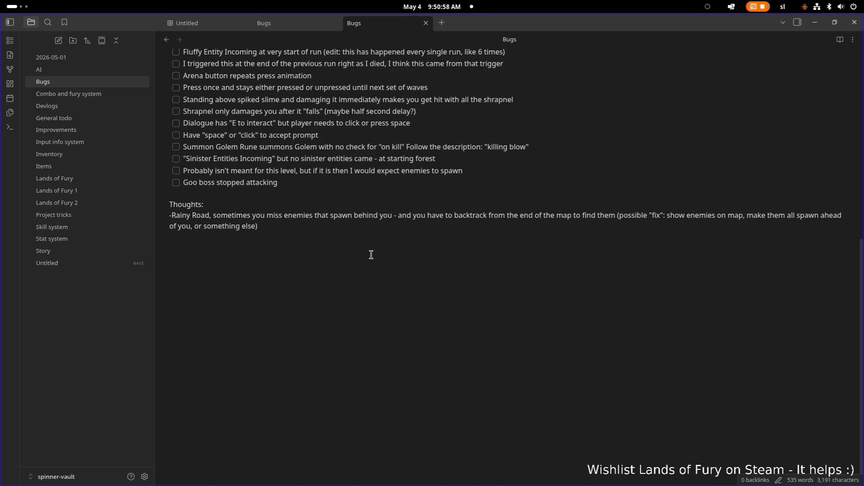
pyautogui.scroll(8, 370, 255)
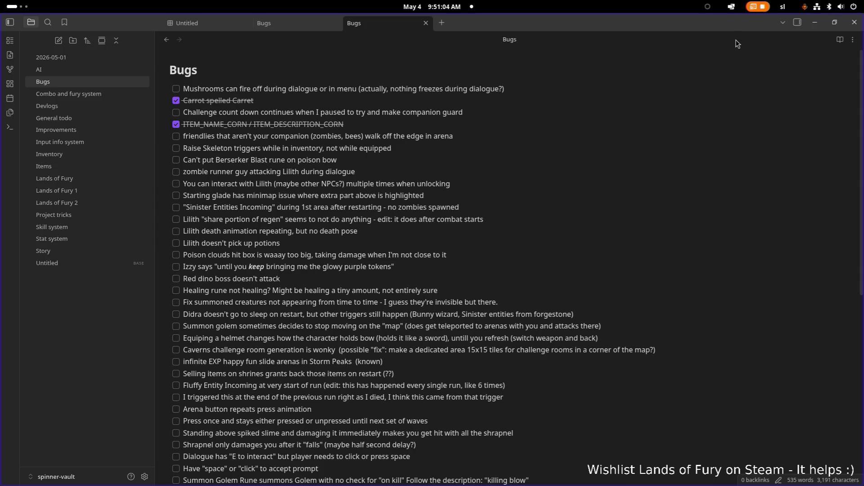
pyautogui.click(815, 22)
pyautogui.hscroll(2, 368, 223)
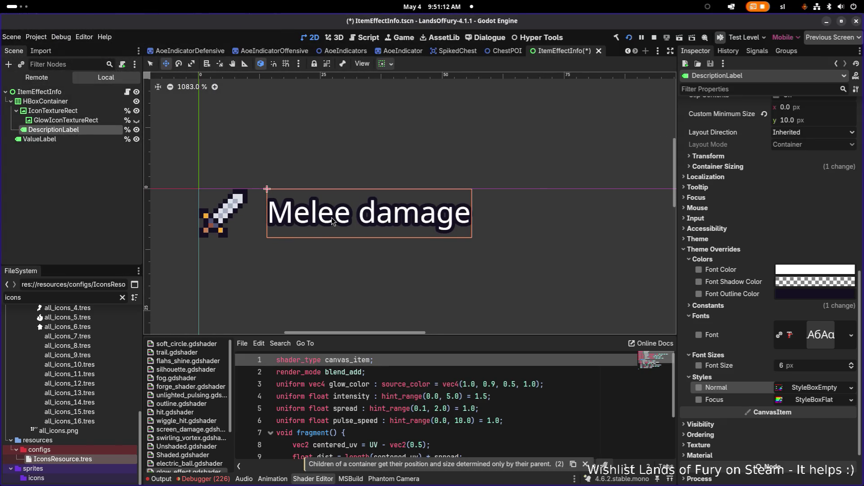
# - Check palette colour a3acbe (Idx-22) in Aseprite's colour editor, then return to Godot
pyautogui.click(52, 111)
pyautogui.click(53, 130)
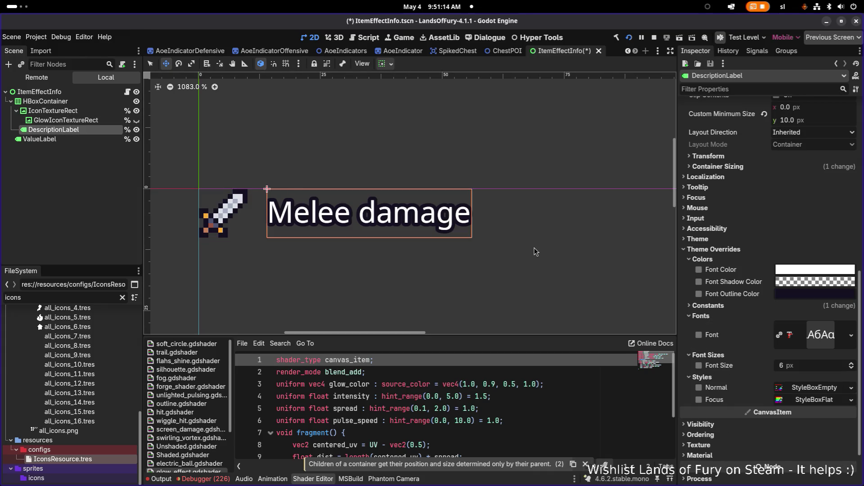
pyautogui.hotkey('alt', 'Tab')
pyautogui.hotkey('alt', 'Tab')
pyautogui.hotkey('alt', 'Tab')
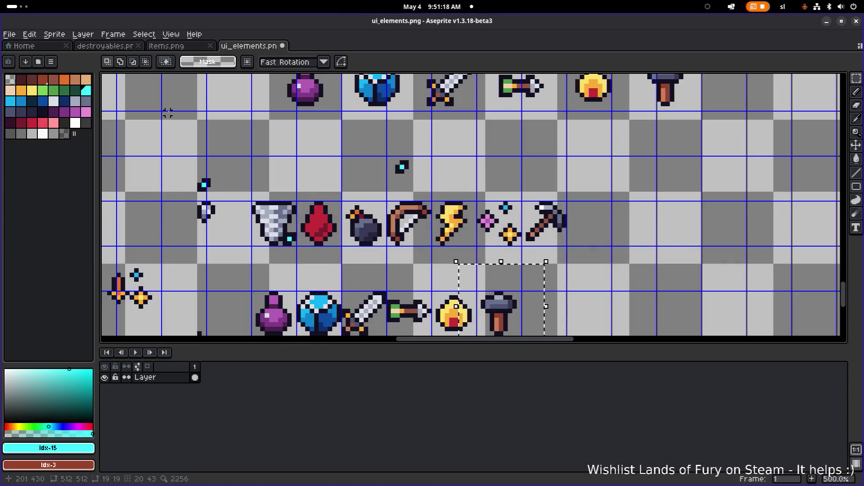
pyautogui.scroll(-1, 148, 122)
pyautogui.scroll(-1, 153, 128)
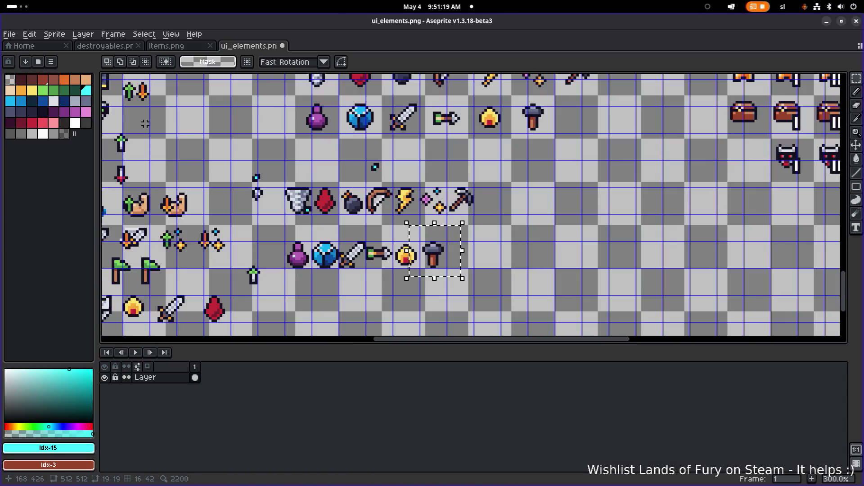
pyautogui.click(80, 104)
pyautogui.click(72, 449)
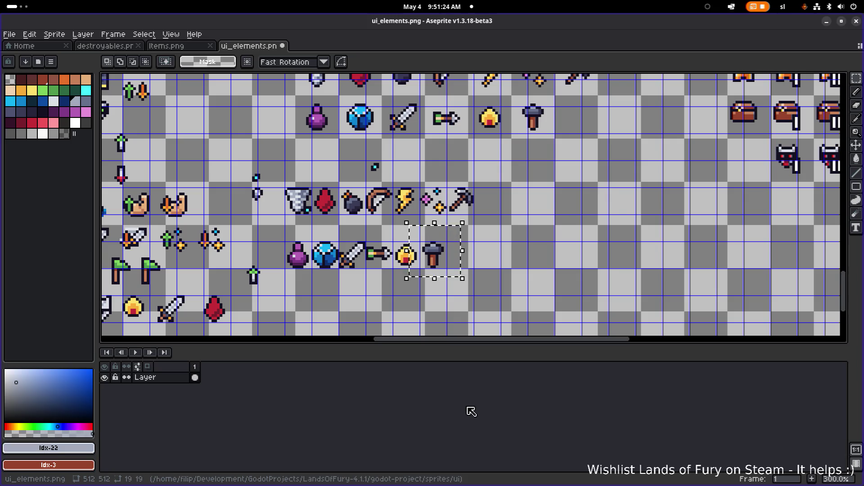
pyautogui.hotkey('alt', 'Tab')
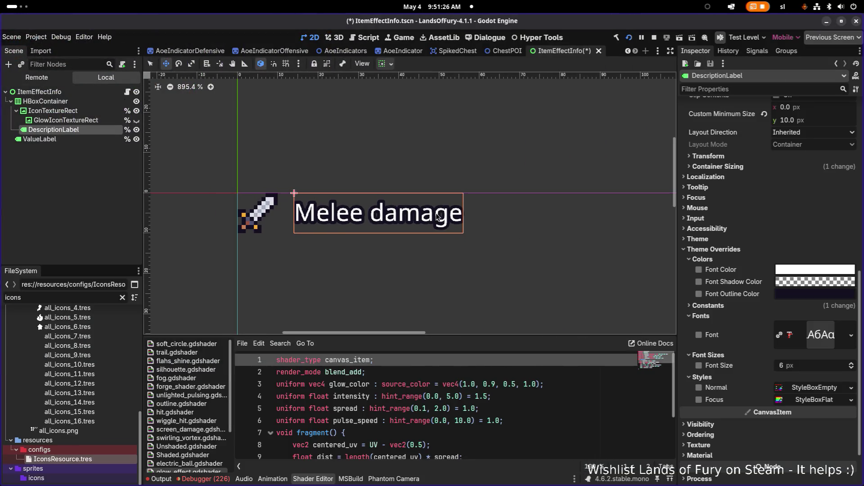
# - Set DescriptionLabel's Font Color to hex b4bcd6, then switch over to Aseprite
pyautogui.click(802, 270)
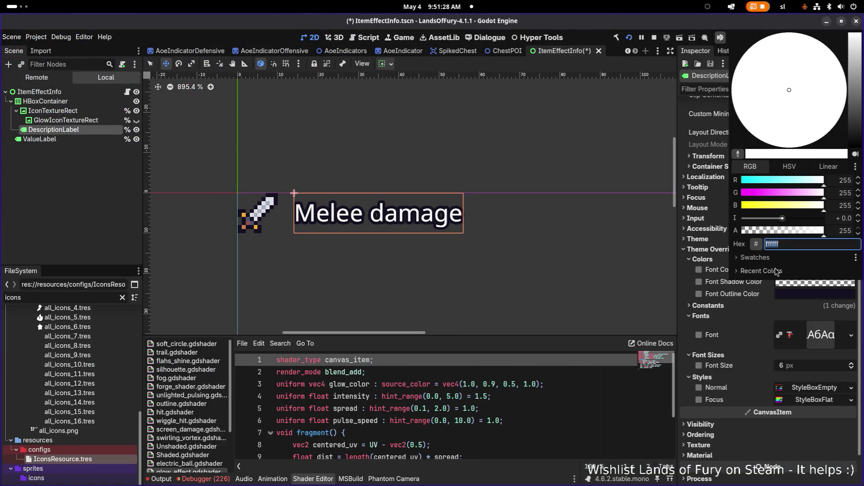
pyautogui.write('b4bcd6')
pyautogui.press('Return')
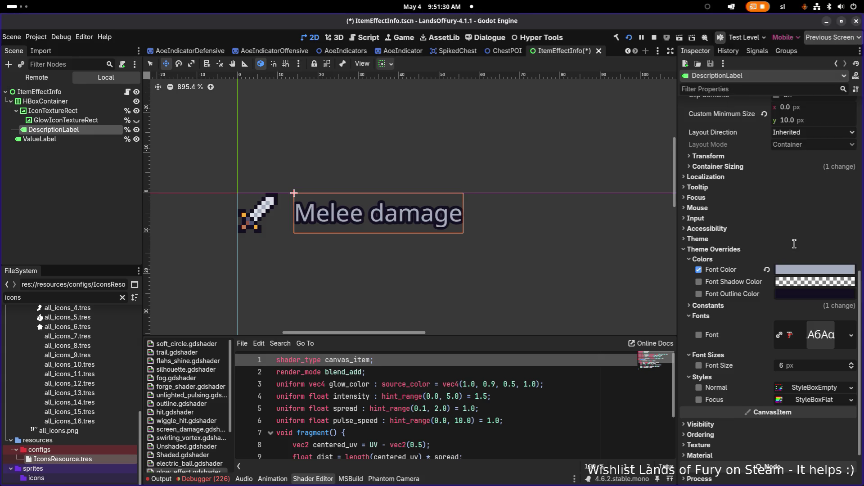
pyautogui.scroll(-5, 522, 180)
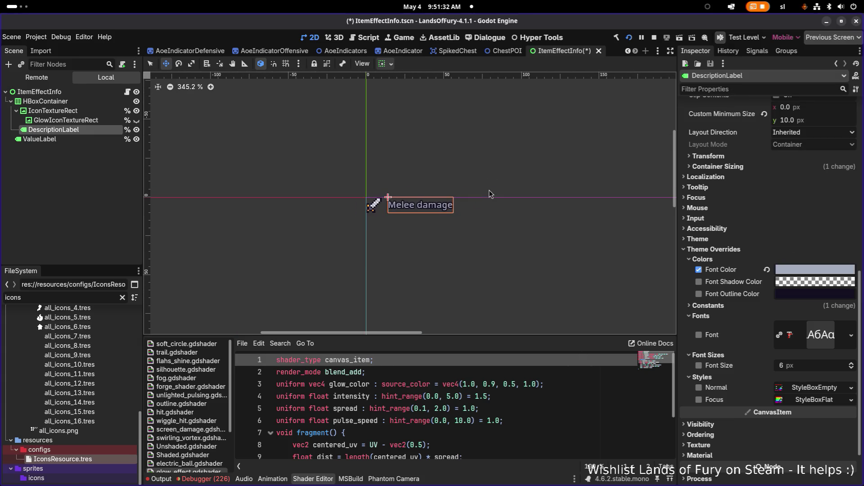
pyautogui.scroll(4, 478, 202)
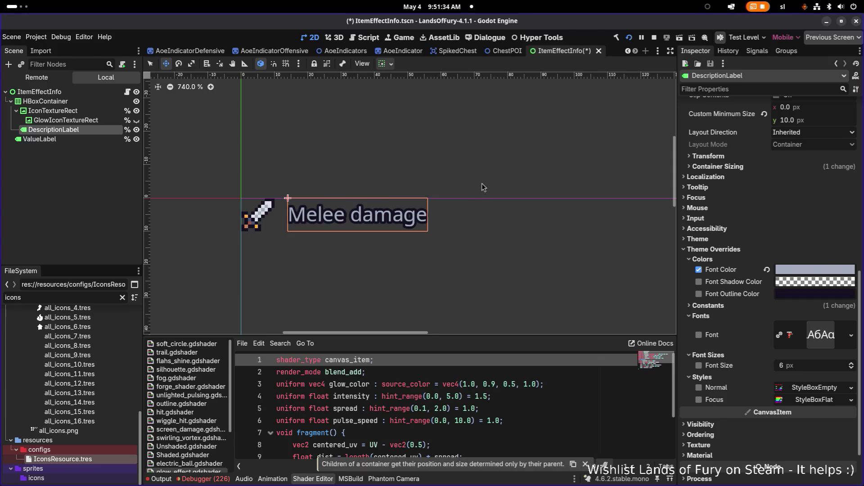
pyautogui.scroll(-2, 482, 188)
pyautogui.scroll(2, 480, 188)
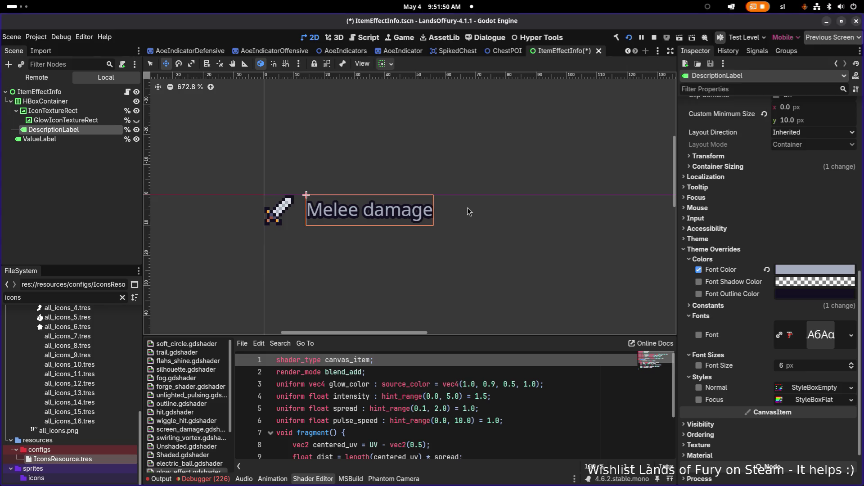
pyautogui.hotkey('alt', 'Tab')
pyautogui.click(558, 240)
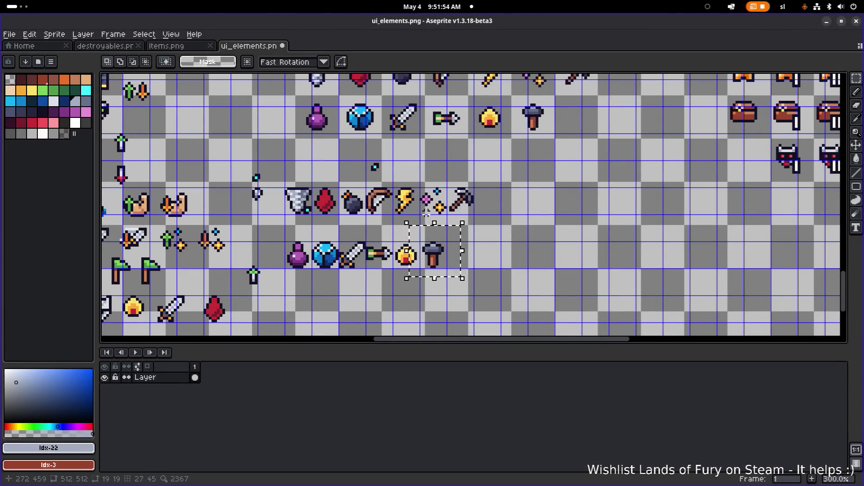
# - View the neutral grey swatch Idx-42 in Aseprite's colour editor, then return to Godot
pyautogui.scroll(-3, 399, 208)
pyautogui.scroll(3, 399, 208)
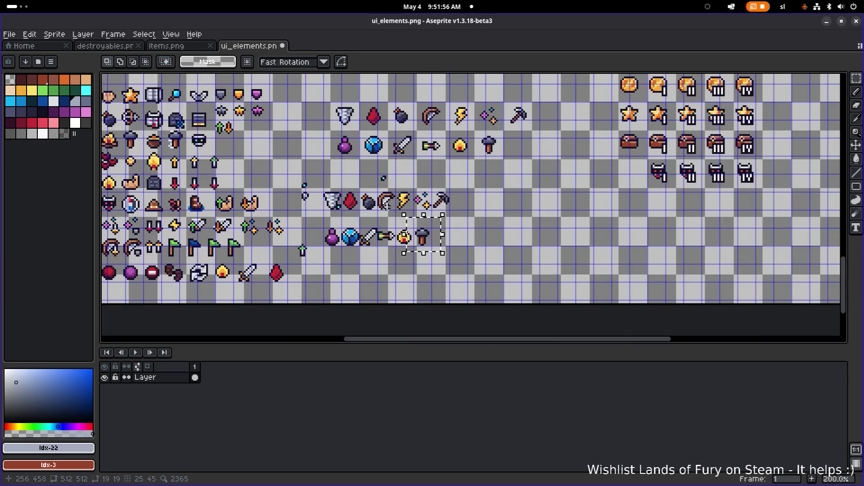
pyautogui.click(31, 133)
pyautogui.click(48, 447)
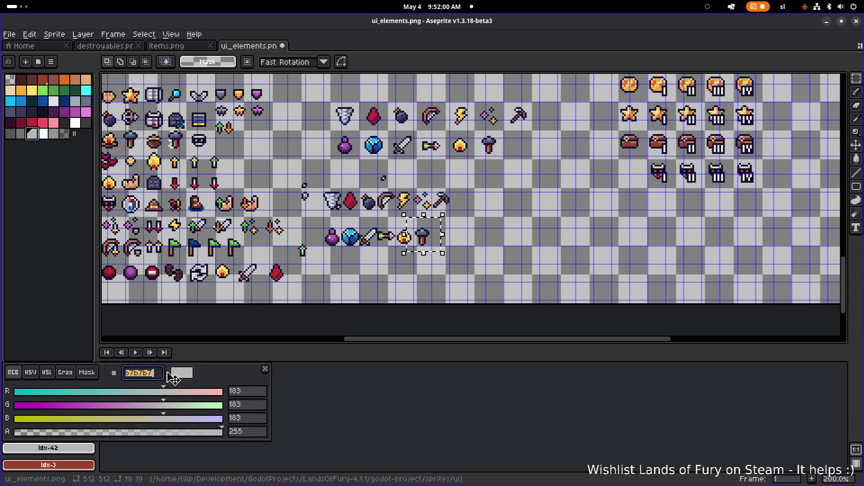
pyautogui.hotkey('alt', 'Tab')
pyautogui.hotkey('alt', 'Tab')
pyautogui.hotkey('alt', 'Tab')
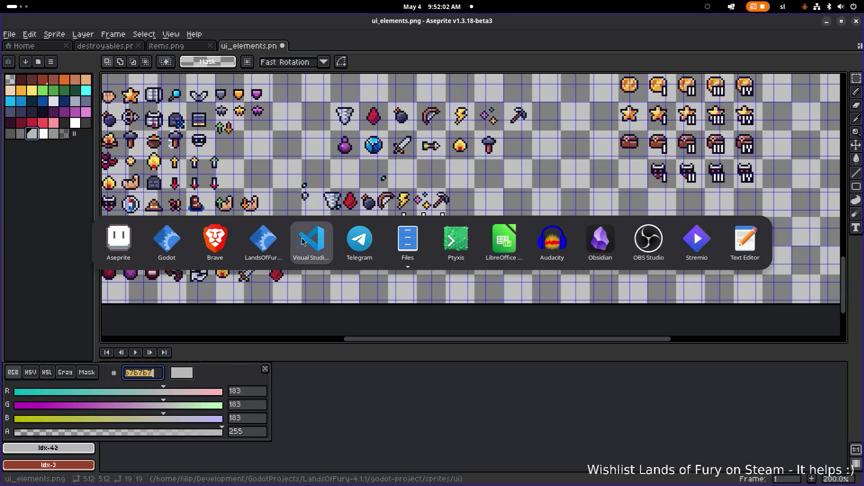
pyautogui.click(166, 241)
# - Set the Melee damage label's Font Color to hex cccccc
pyautogui.click(817, 274)
pyautogui.write('cccccc')
pyautogui.press('Return')
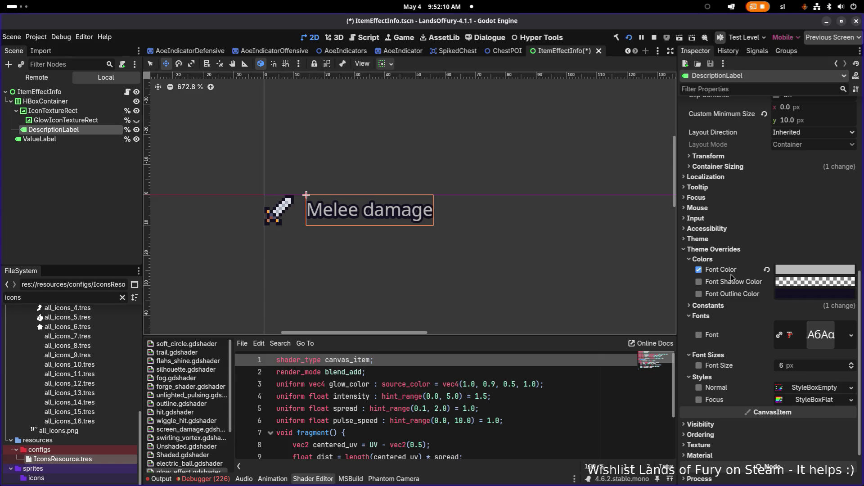
# - Undo and redo the cccccc Font Color change, then bring Aseprite's sprite sheet forward
pyautogui.hotkey('ctrl', 'z')
pyautogui.hotkey('ctrl', 'shift', 'z')
pyautogui.hscroll(3, 461, 226)
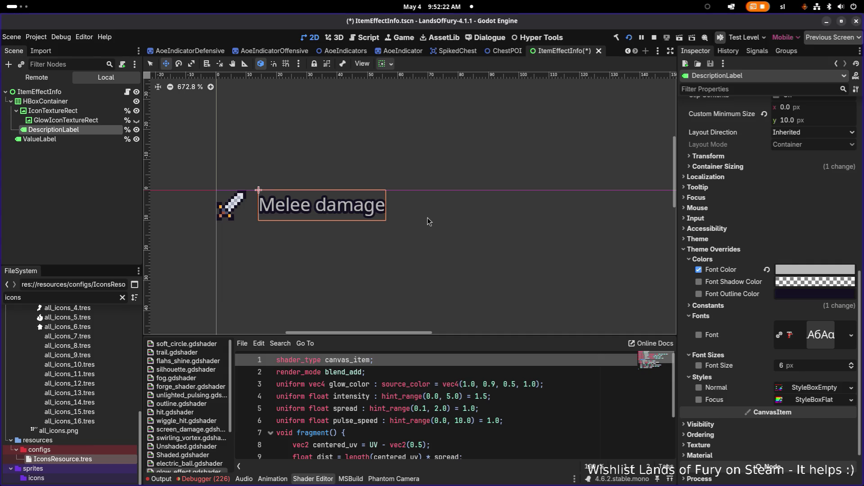
pyautogui.scroll(-2, 427, 217)
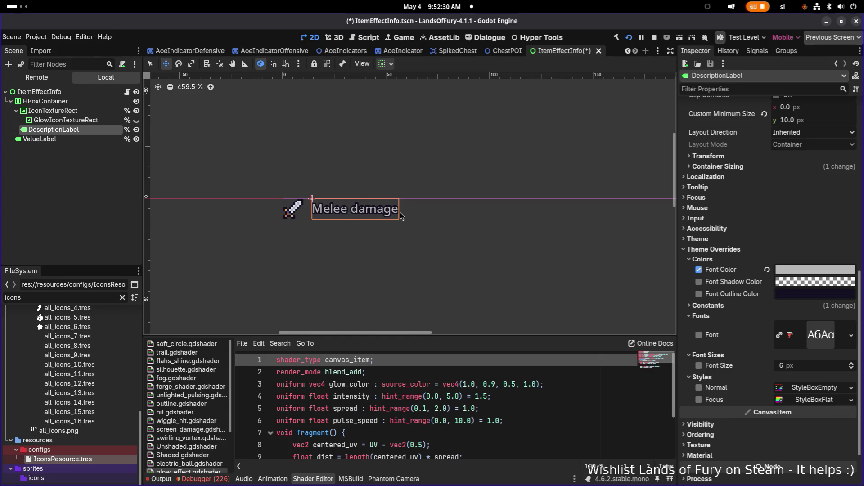
pyautogui.scroll(5, 344, 212)
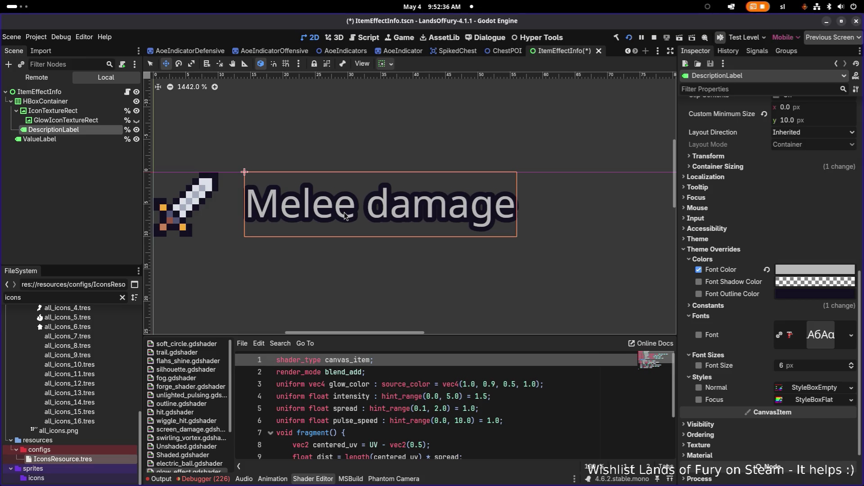
pyautogui.hotkey('alt', 'Tab')
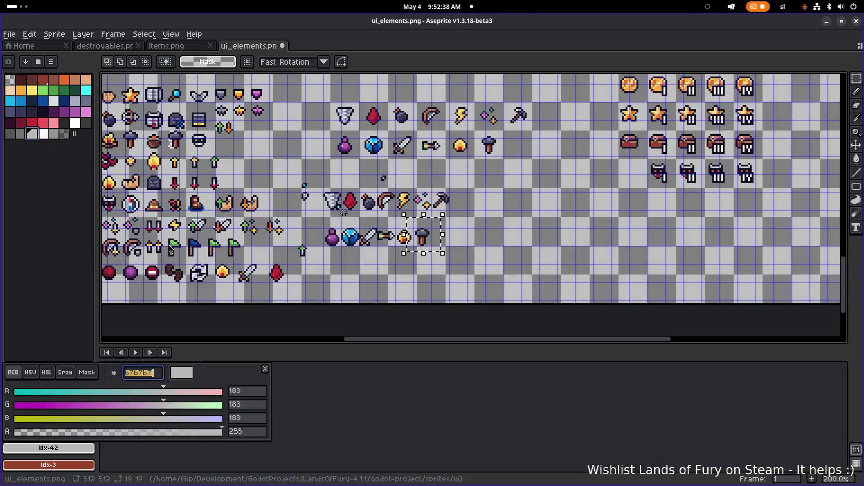
pyautogui.click(169, 245)
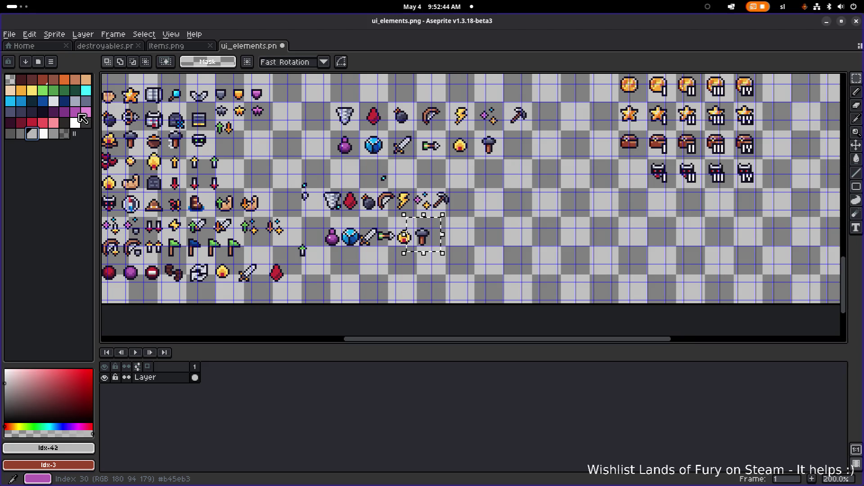
# - Make peach f0d2af Aseprite's foreground colour and select its hex, then switch to the game
pyautogui.click(11, 93)
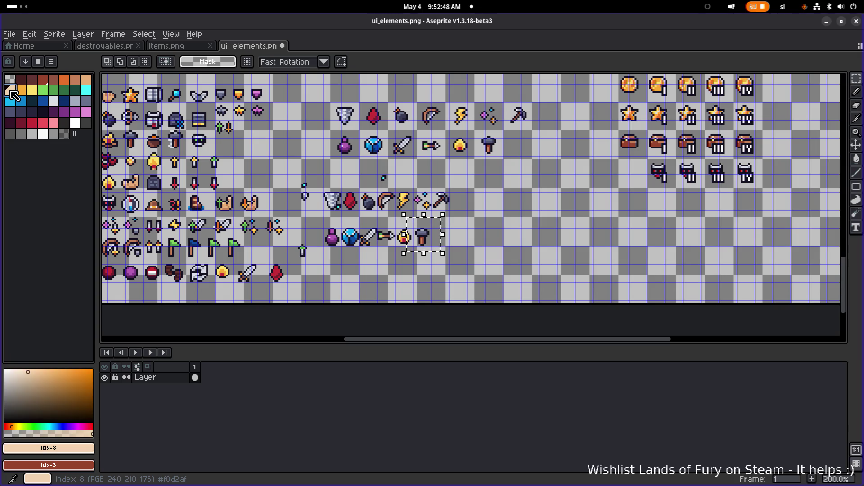
pyautogui.click(81, 451)
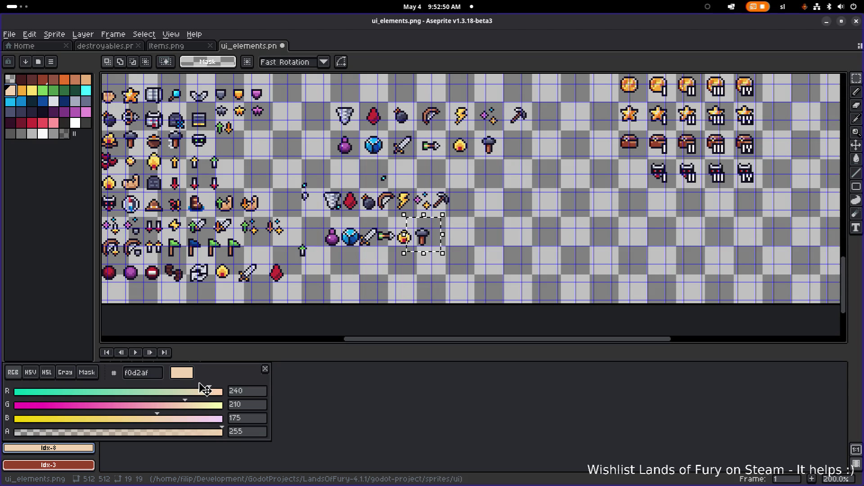
pyautogui.click(144, 374)
pyautogui.hotkey('alt', 'Tab')
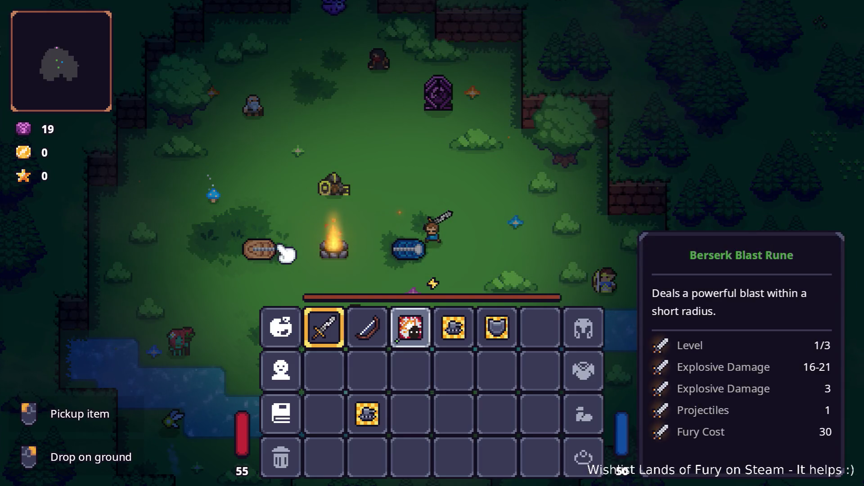
# - Cycle the app switcher and cancel it, staying on the game's rune tooltip
pyautogui.hotkey('alt', 'Tab')
pyautogui.press('Tab')
pyautogui.press('Tab')
pyautogui.press('Tab')
pyautogui.press('Escape')
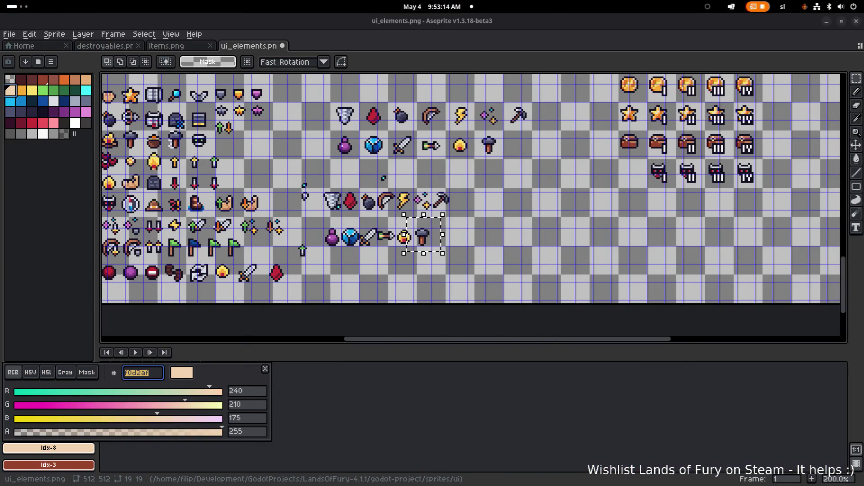
# - Paste the peach hex f0d2af into the Melee damage label's Font Color in Godot
pyautogui.press('Escape')
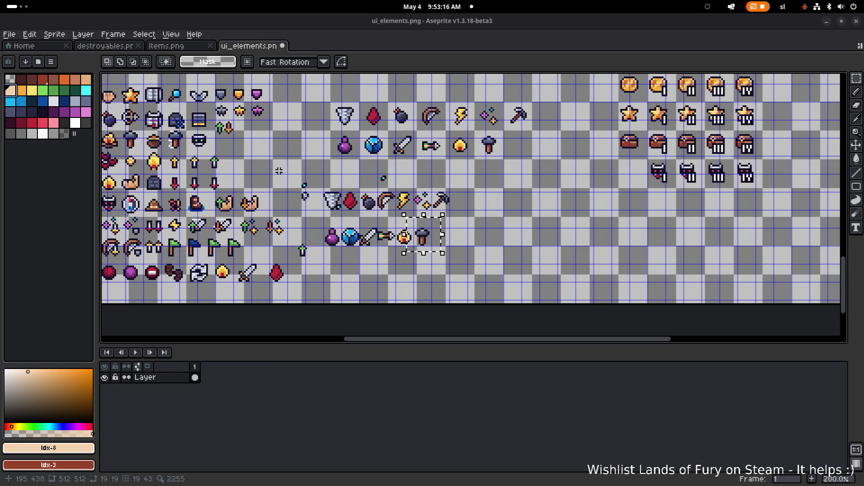
pyautogui.hotkey('alt', 'Tab')
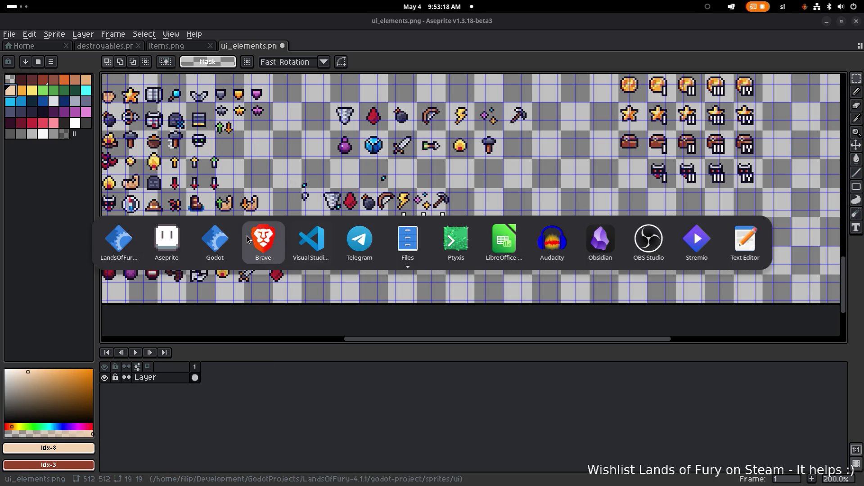
pyautogui.click(215, 240)
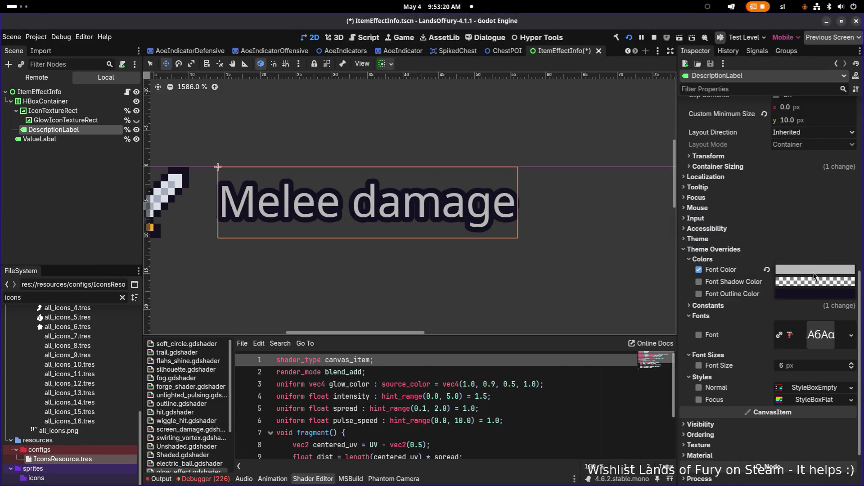
pyautogui.hotkey('alt', 'Tab')
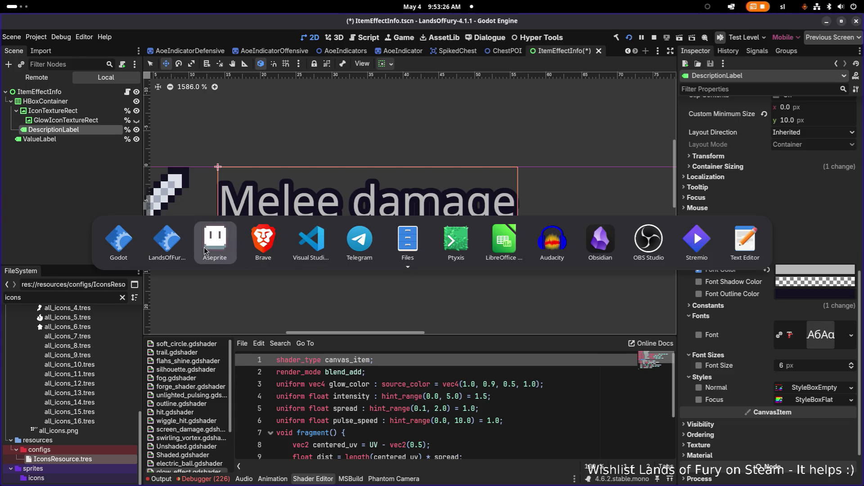
pyautogui.click(205, 250)
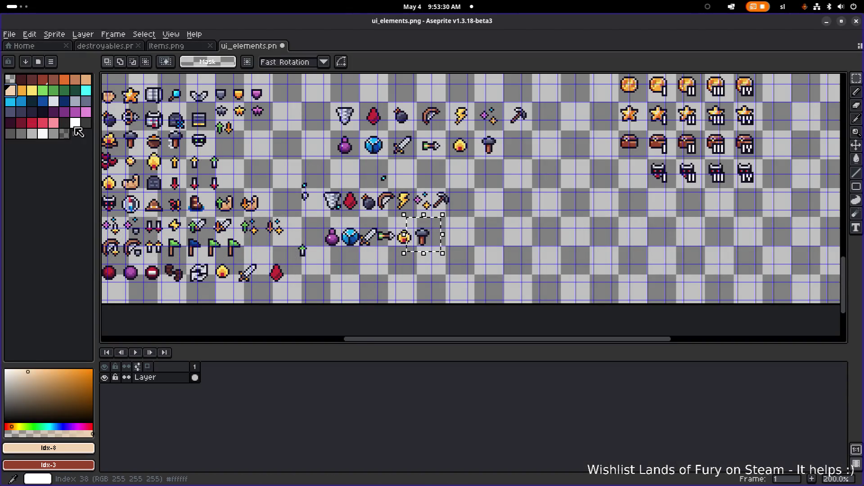
pyautogui.hotkey('alt', 'Tab')
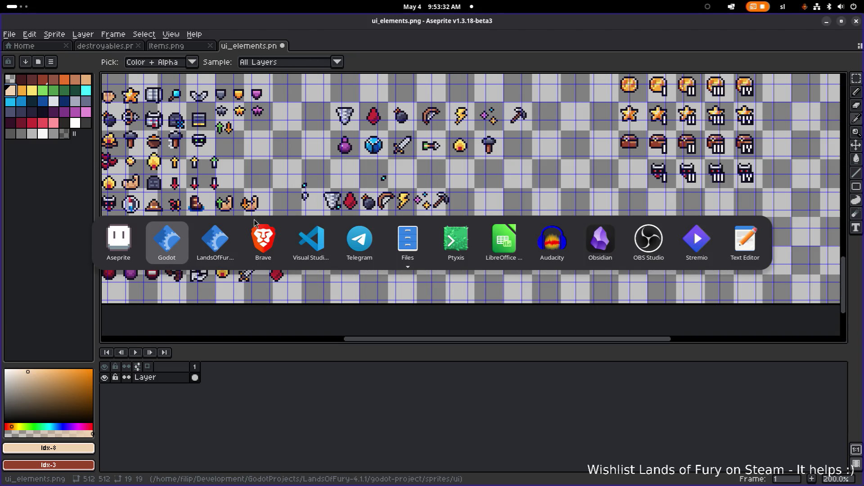
pyautogui.click(227, 246)
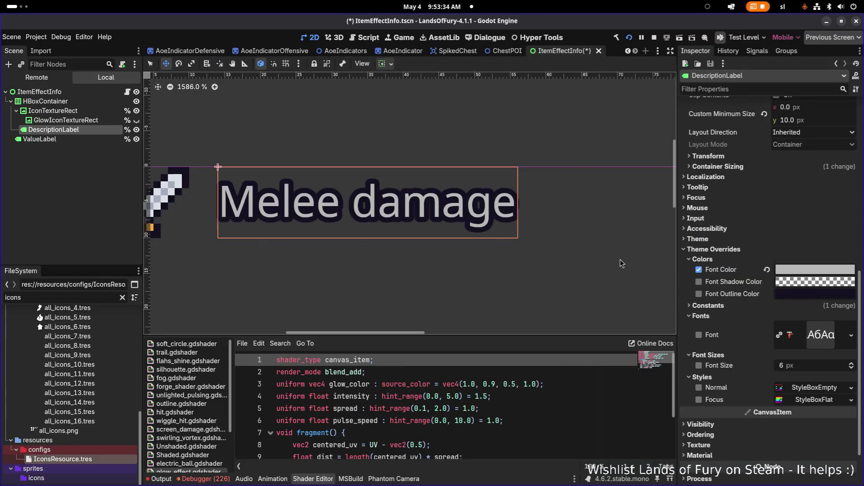
pyautogui.click(814, 273)
pyautogui.click(819, 247)
pyautogui.write('f0d2af')
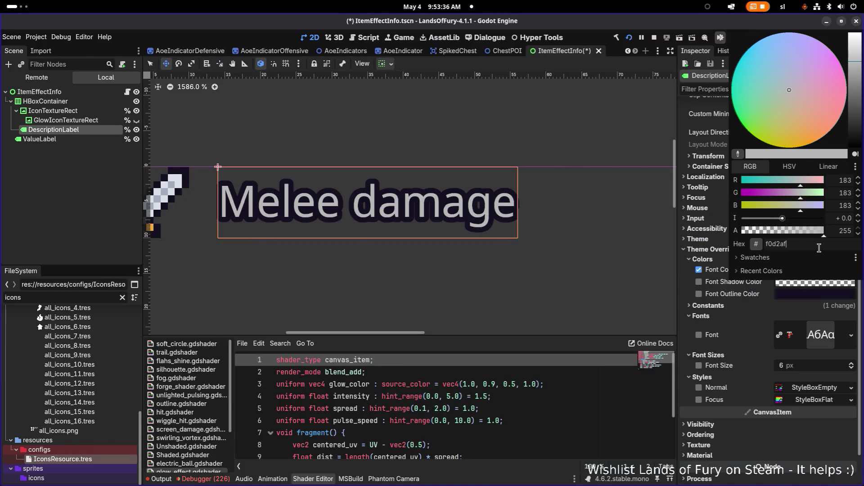
pyautogui.press('Return')
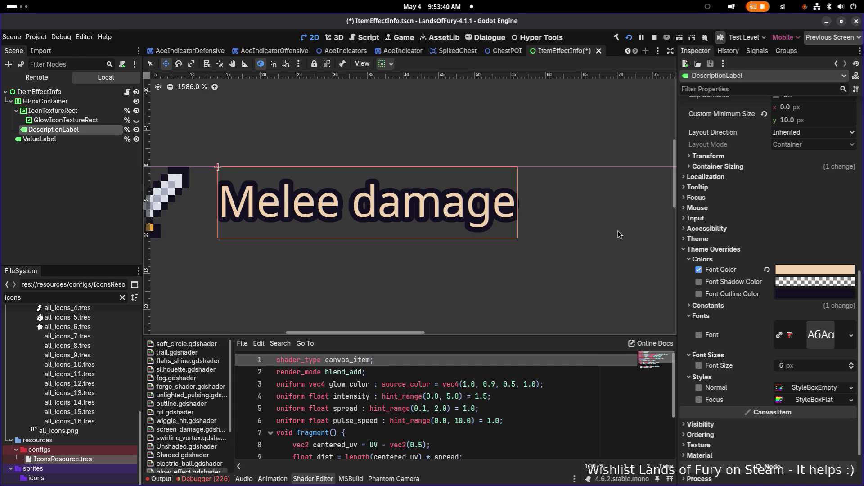
# - Pick the orange palette colour in Aseprite and copy its hex e5ae78
pyautogui.hotkey('alt', 'Tab')
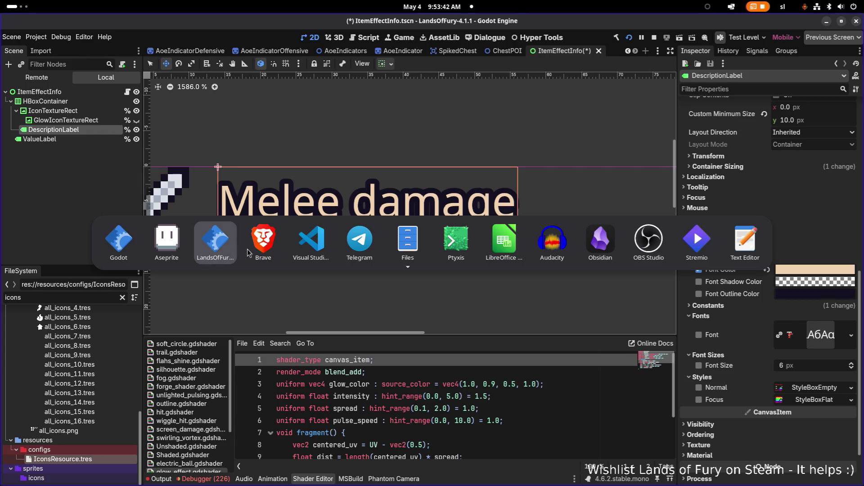
pyautogui.click(161, 247)
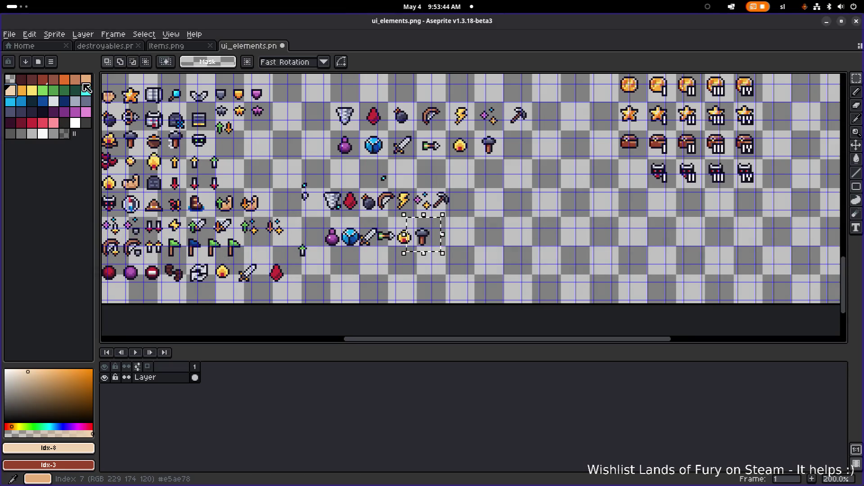
pyautogui.click(85, 79)
pyautogui.click(80, 450)
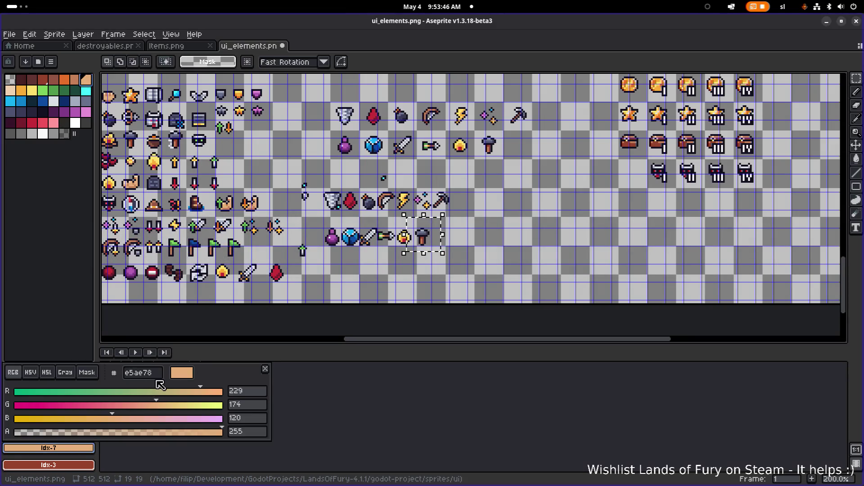
pyautogui.doubleClick(161, 375)
pyautogui.hotkey('alt', 'Tab')
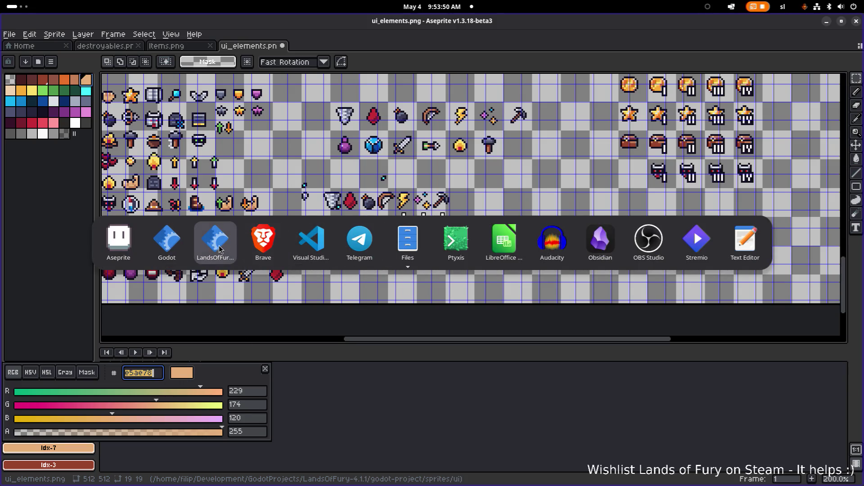
# - Paste e5ae78 as the label's Font Color in Godot and run the game with F5
pyautogui.click(216, 238)
pyautogui.hotkey('alt', 'Tab')
pyautogui.hotkey('alt', 'shift', 'Tab')
pyautogui.hotkey('alt', 'shift', 'Tab')
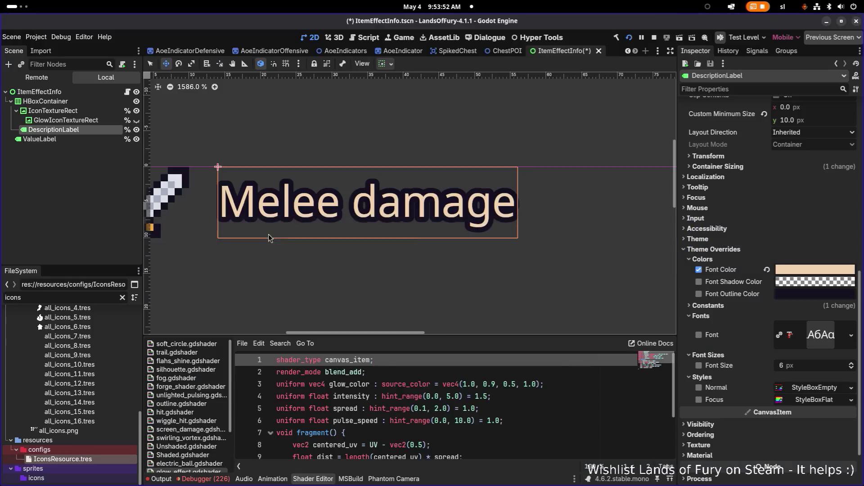
pyautogui.click(814, 274)
pyautogui.hotkey('ctrl', 'v')
pyautogui.press('Return')
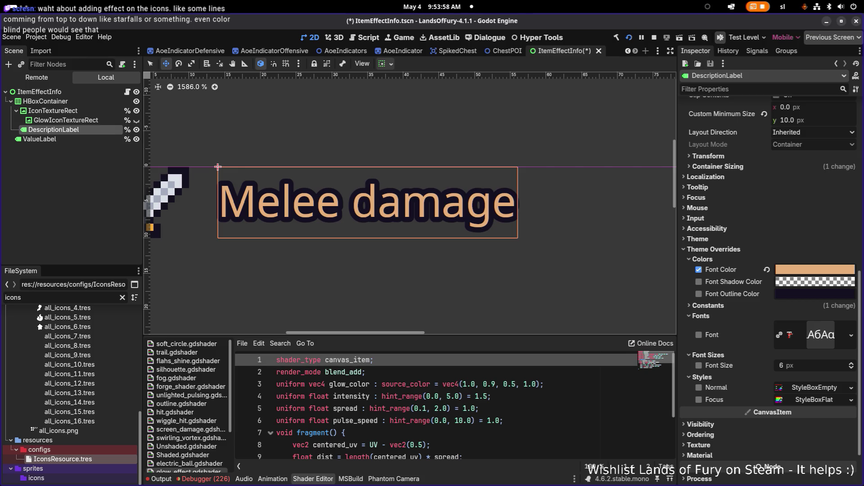
pyautogui.press('F5')
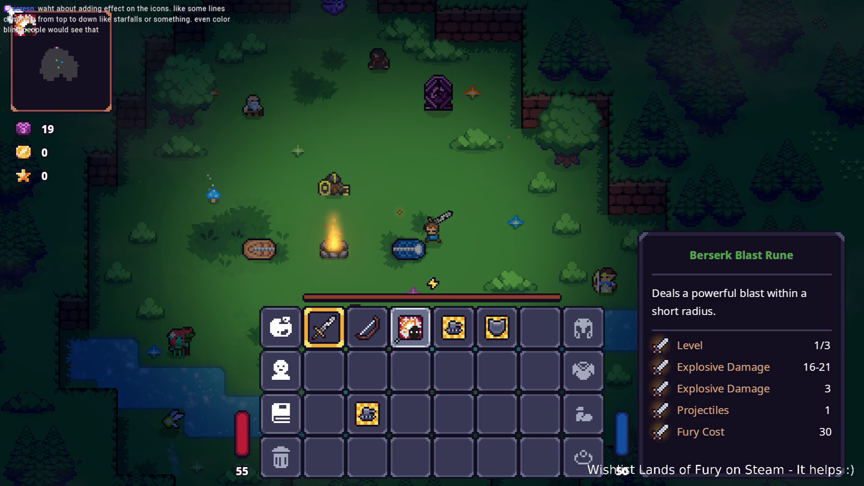
# - Drop the held Berserk Blast Rune, inspect the orange tooltip stats, then return to Godot
pyautogui.moveTo(227, 113); pyautogui.dragTo(363, 113)
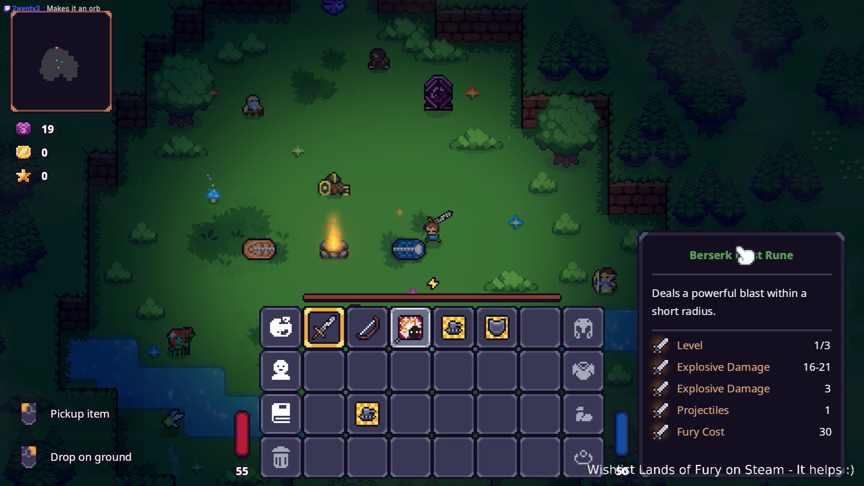
pyautogui.hotkey('alt', 'Tab')
pyautogui.hotkey('alt', 'Tab')
pyautogui.hotkey('alt', 'Tab')
pyautogui.hotkey('alt', 'shift', 'Tab')
pyautogui.hotkey('alt', 'shift', 'Tab')
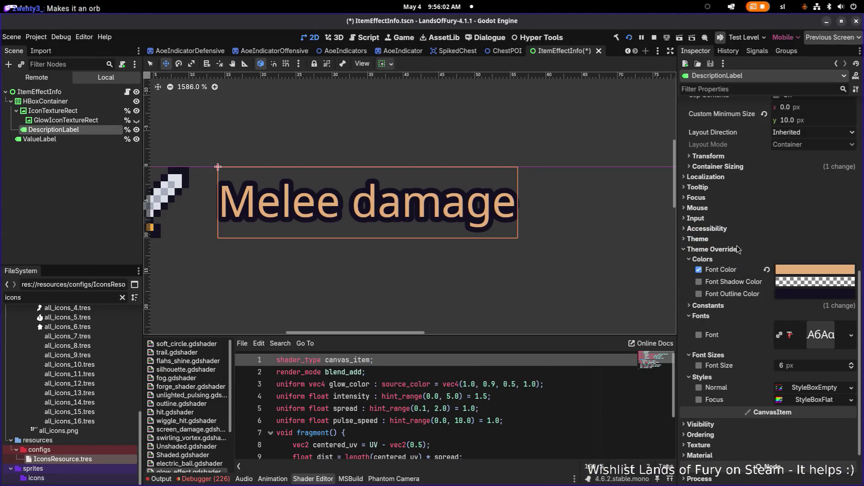
# - Undo the label's font colour change so Melee damage is back to default
pyautogui.hotkey('ctrl', 'z')
pyautogui.hotkey('ctrl', 'z')
pyautogui.hotkey('ctrl', 'z')
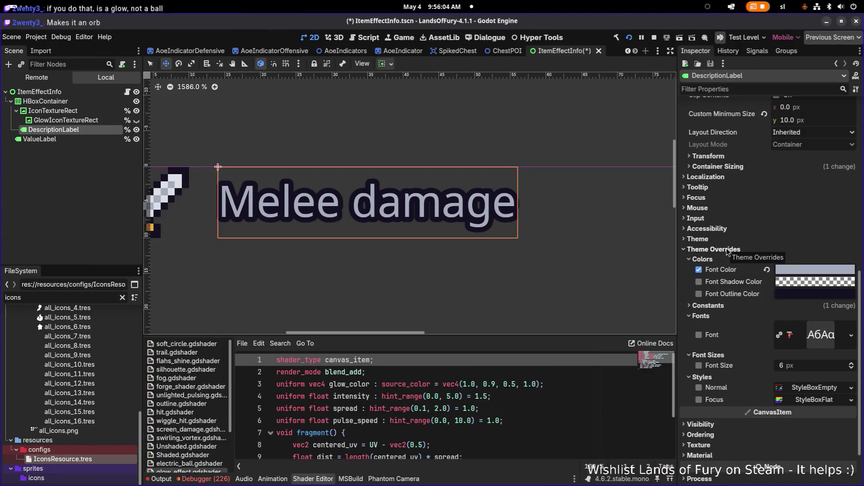
pyautogui.scroll(-3, 471, 198)
pyautogui.hscroll(-3, 444, 200)
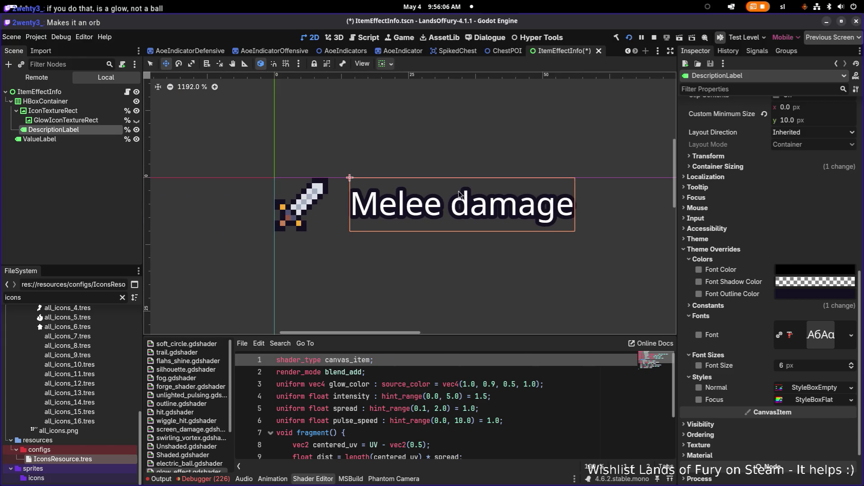
# - Select GlowIconTextureRect, briefly toggle its glow on and off, and open its material options
pyautogui.click(108, 120)
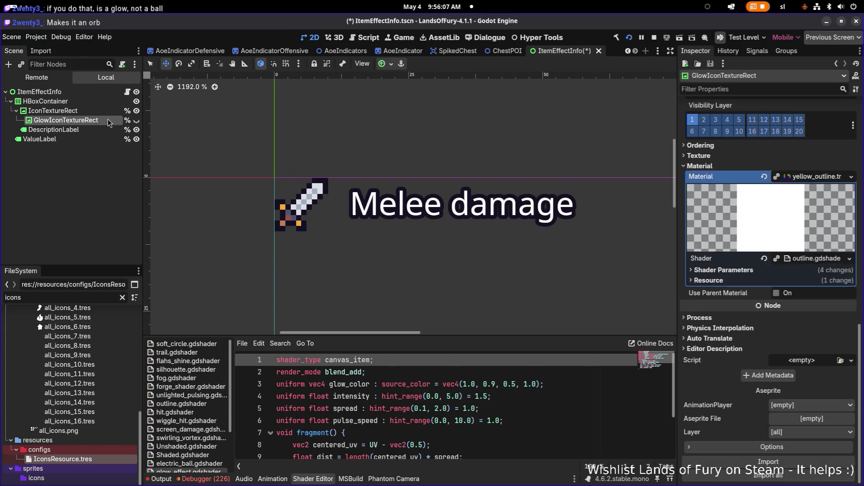
pyautogui.click(136, 120)
pyautogui.click(136, 121)
pyautogui.click(83, 111)
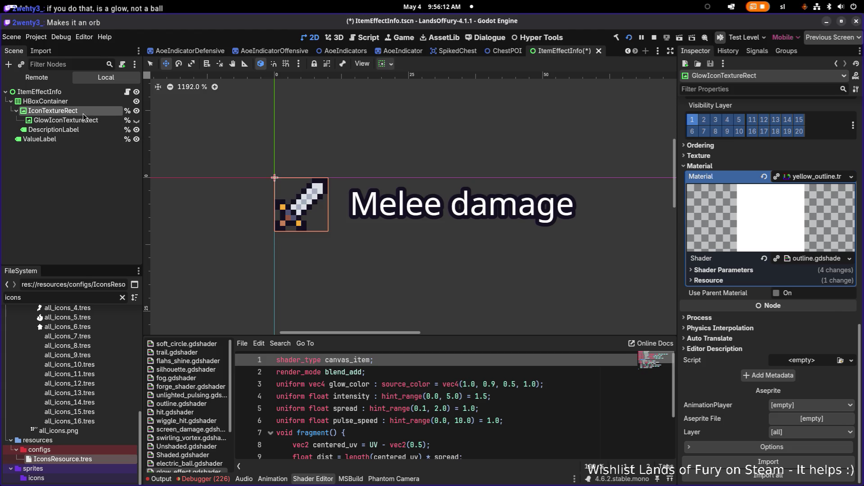
pyautogui.click(82, 122)
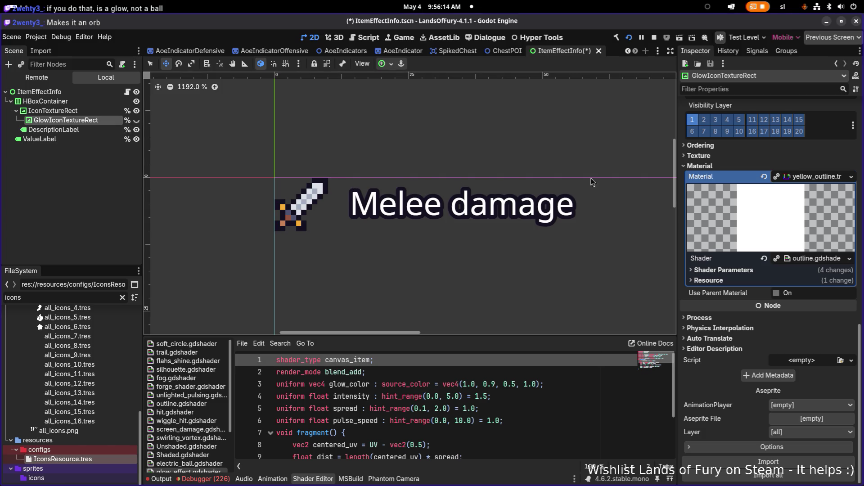
pyautogui.click(851, 176)
# - Quick-load passive_glow.tres, searched by 'glow', as the glow layer's material
pyautogui.click(816, 219)
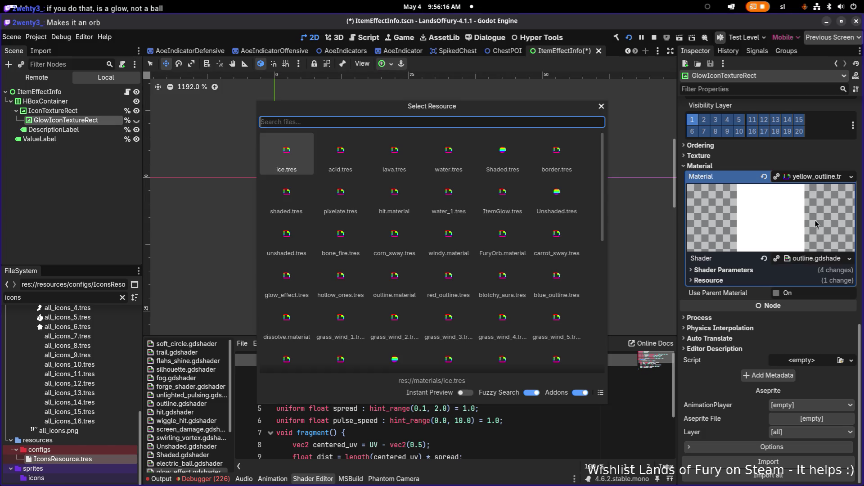
pyautogui.write('glow')
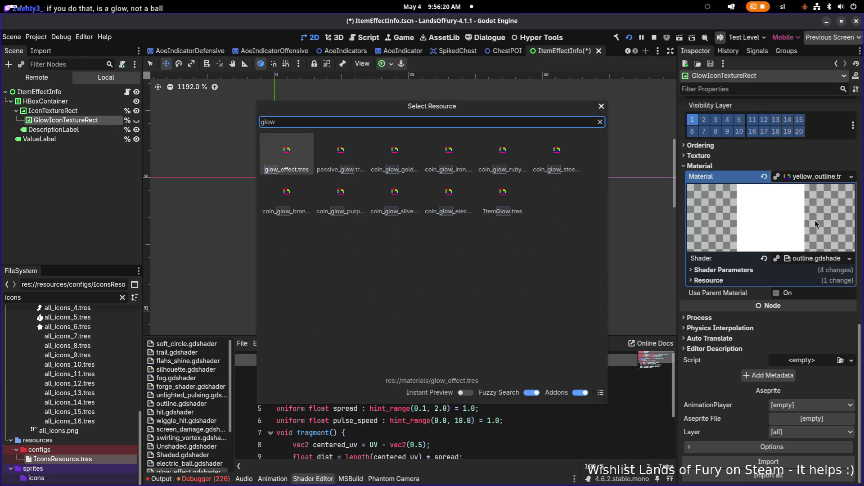
pyautogui.press('Right')
pyautogui.press('Down')
pyautogui.press('Right')
pyautogui.press('Right')
pyautogui.press('Right')
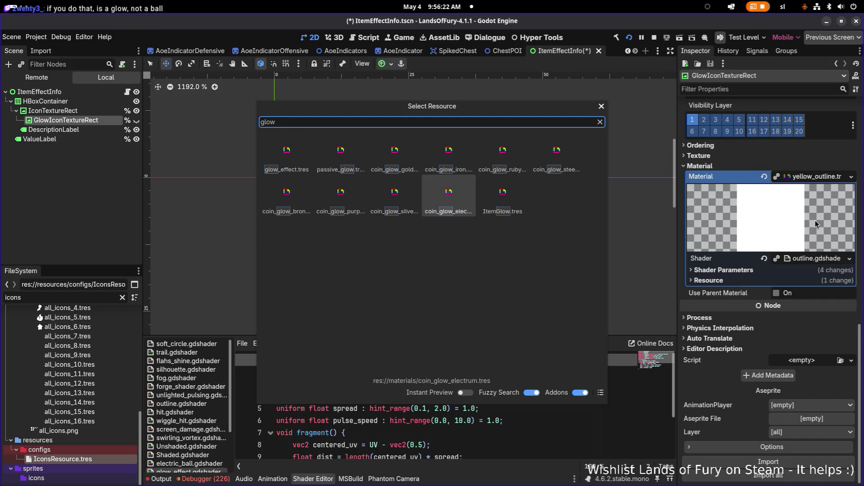
pyautogui.press('Up')
pyautogui.press('Left')
pyautogui.press('Left')
pyautogui.press('Left')
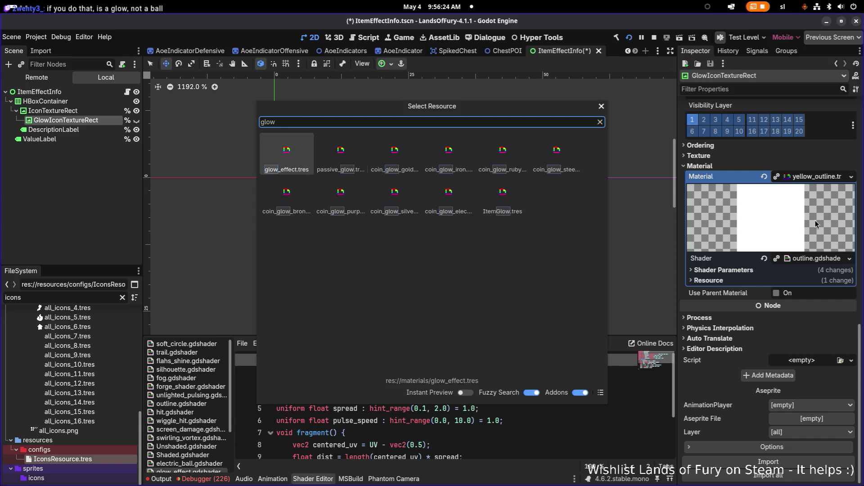
pyautogui.press('Right')
pyautogui.press('Return')
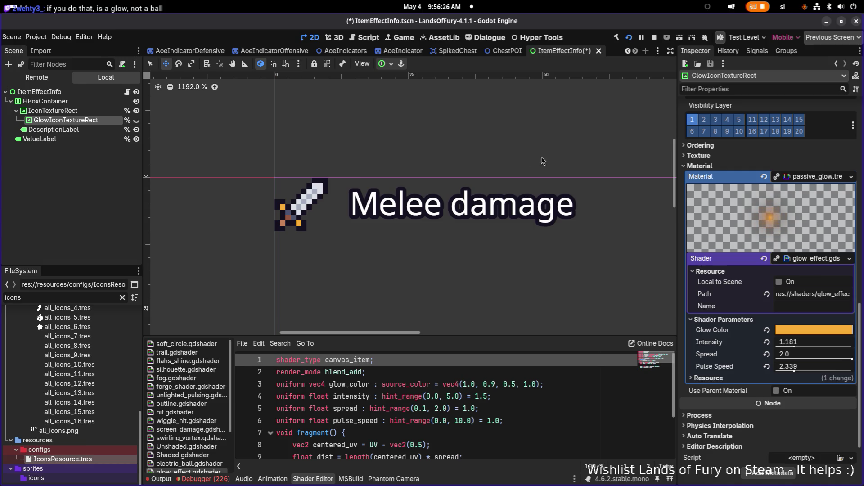
# - Make the sword's glow visible, save the ItemEffectInfo scene, and check the running game
pyautogui.click(136, 120)
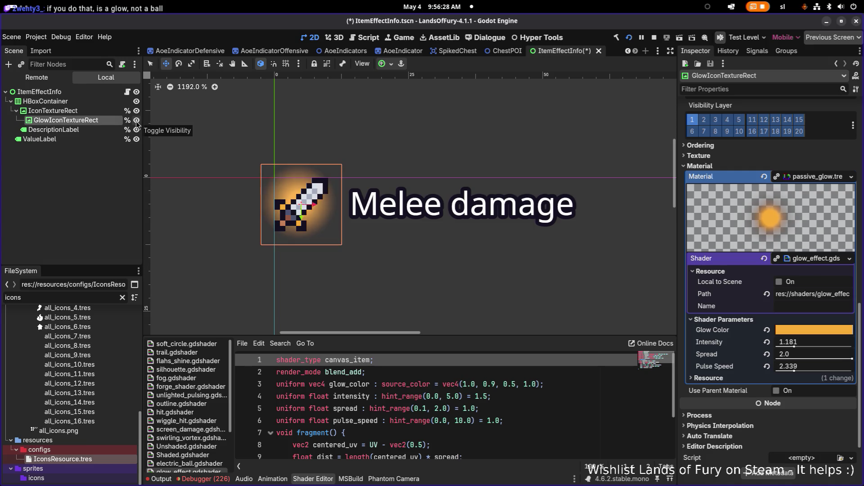
pyautogui.hotkey('ctrl', 's')
pyautogui.hotkey('alt', 'Tab')
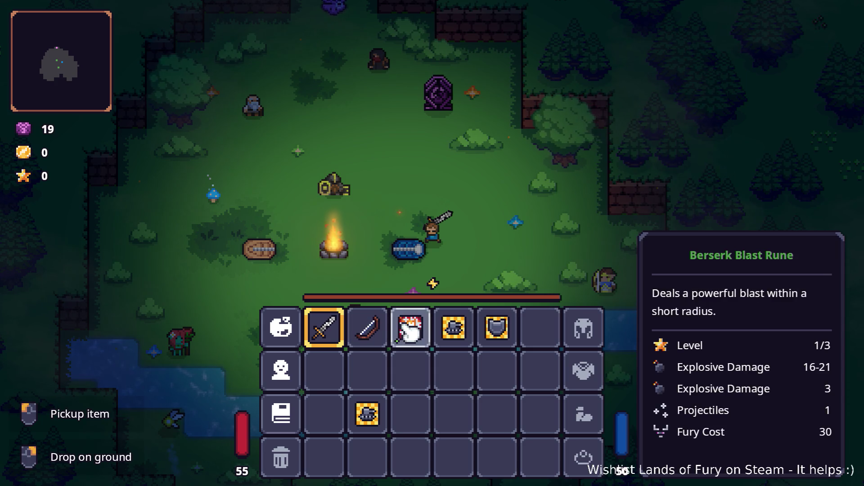
pyautogui.hotkey('alt', 'Tab')
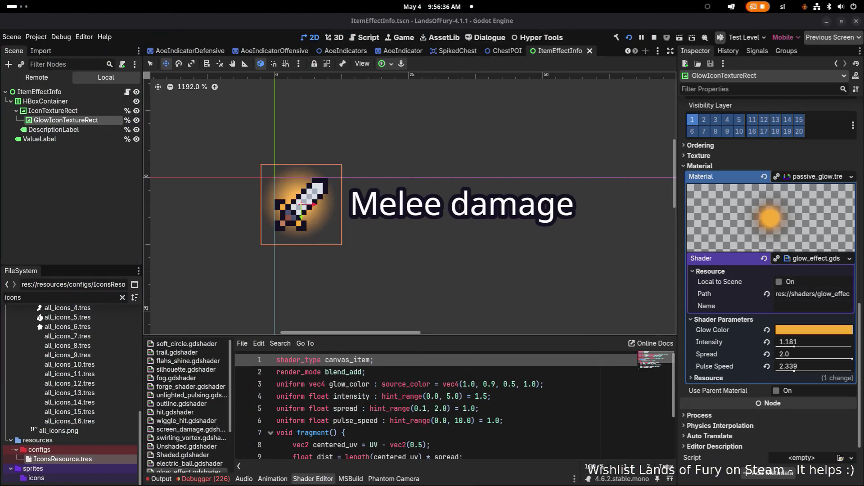
# - Stop the running game from the top toolbar
pyautogui.click(52, 111)
pyautogui.click(66, 119)
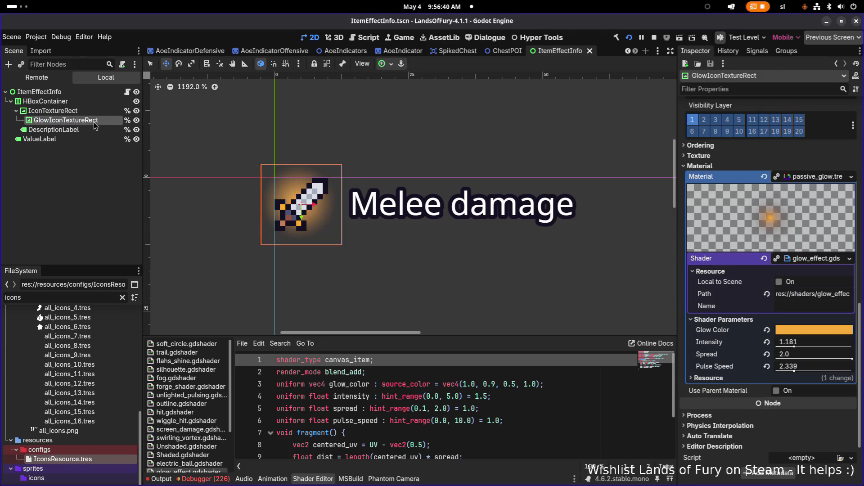
pyautogui.click(654, 37)
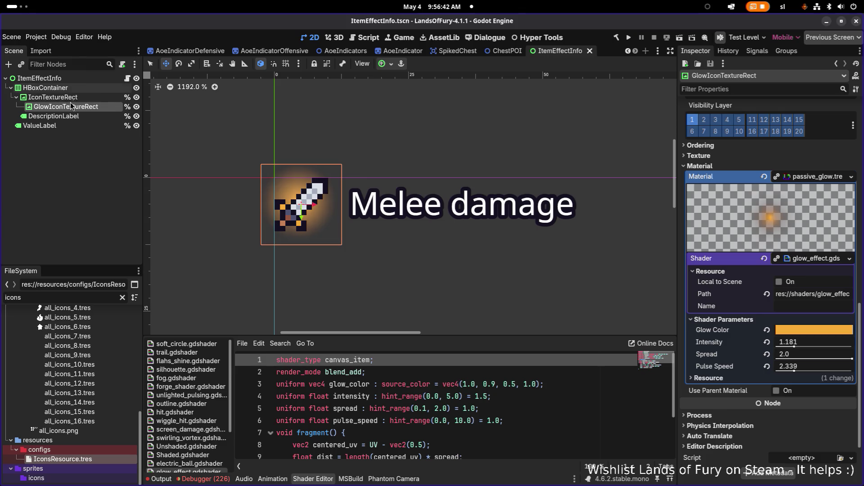
# - Inspect GlowIconTextureRect's passive_glow settings: intensity 1.181, spread 2.0, pulse 2.339
pyautogui.click(73, 98)
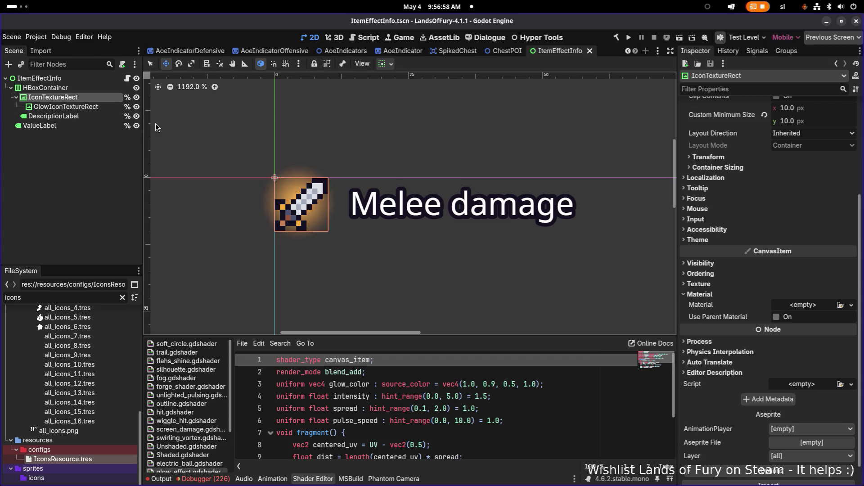
pyautogui.click(70, 107)
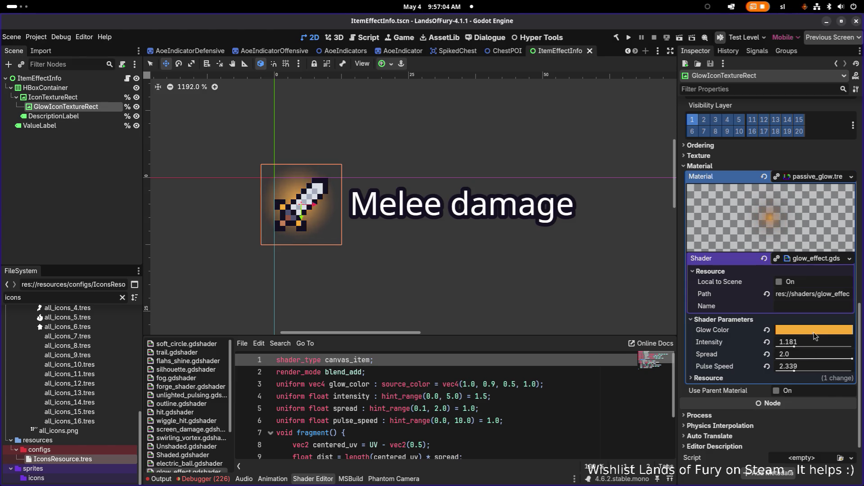
pyautogui.moveTo(815, 337)
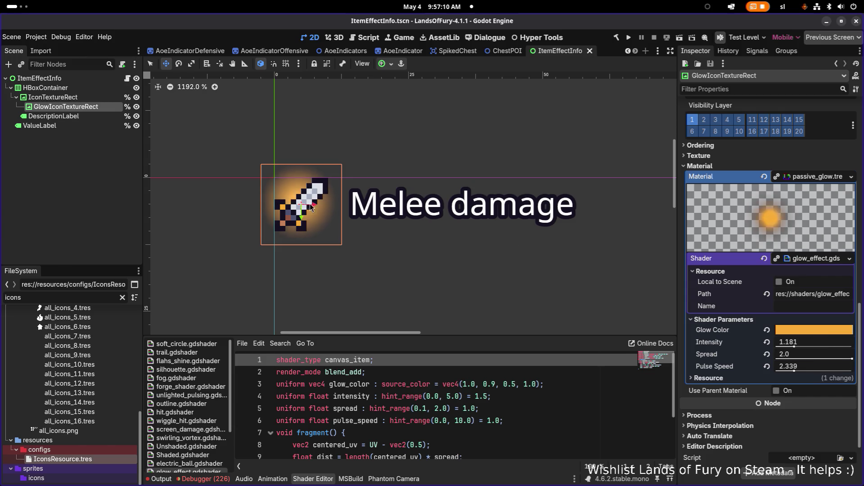
pyautogui.scroll(7, 305, 205)
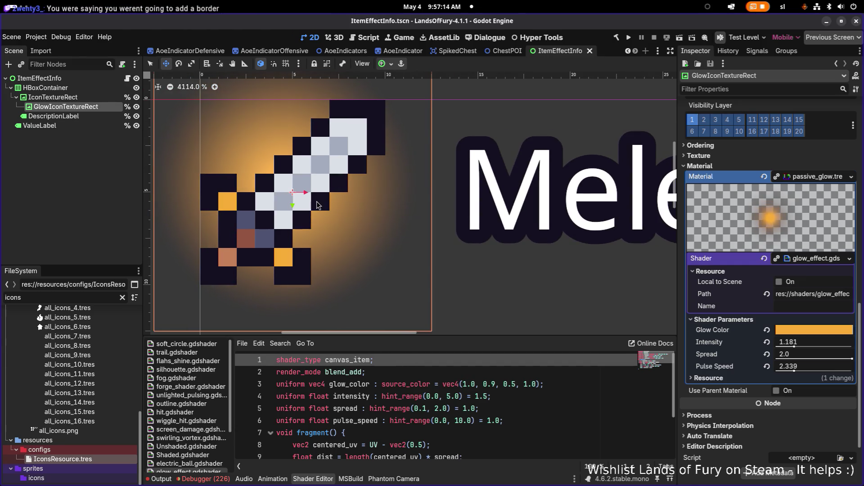
pyautogui.scroll(-1, 318, 205)
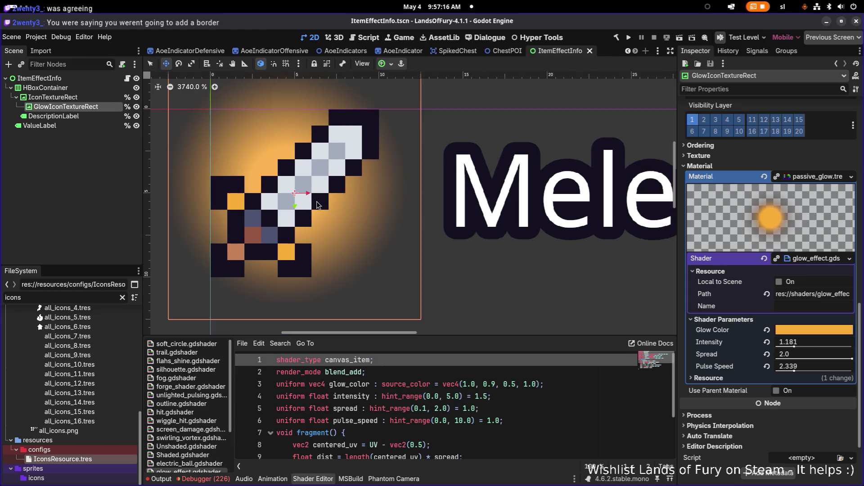
pyautogui.scroll(-5, 326, 198)
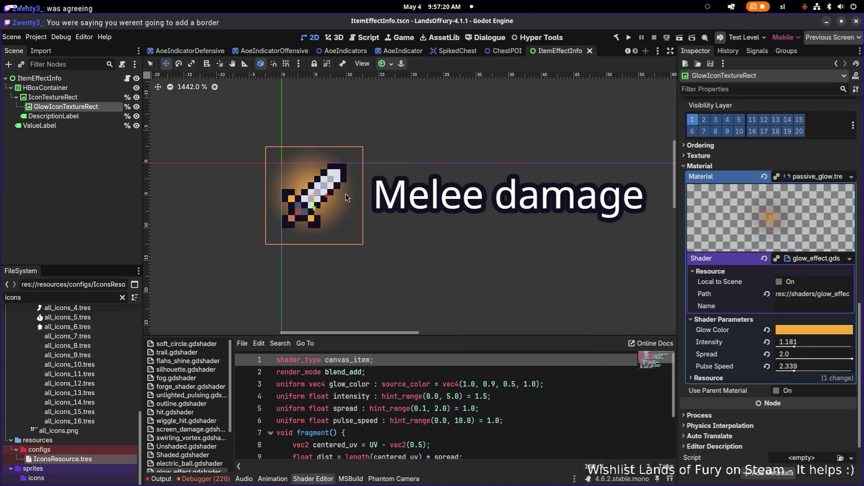
# - Hide the sword's glow layer and save the ItemEffectInfo scene
pyautogui.click(137, 107)
pyautogui.hotkey('ctrl', 's')
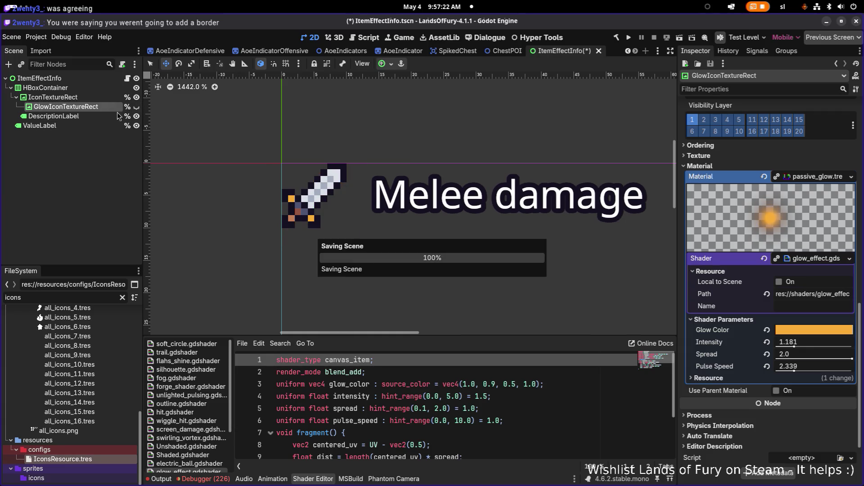
pyautogui.click(99, 107)
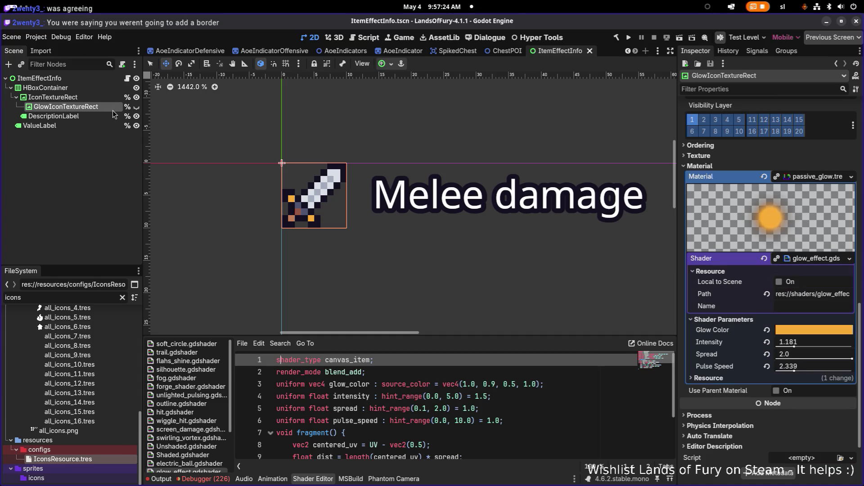
pyautogui.doubleClick(93, 107)
pyautogui.click(97, 116)
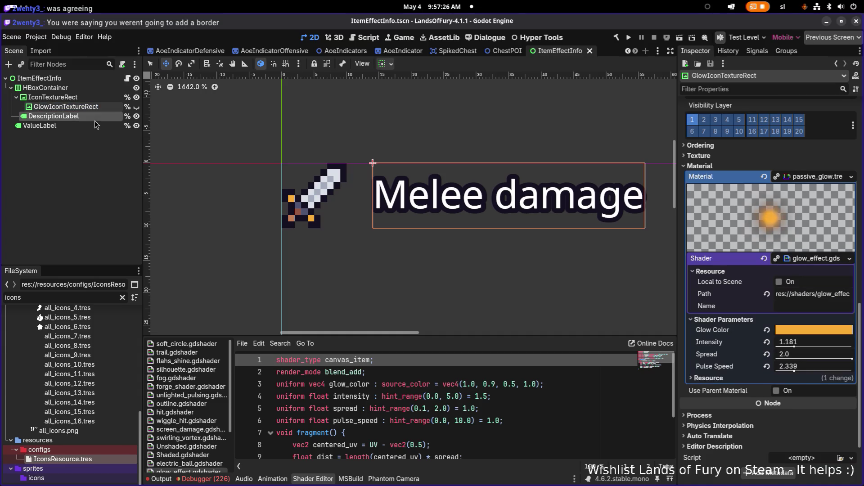
# - Open ItemEffectInfo.cs from the ItemEffectInfo root node's Script field
pyautogui.press('super')
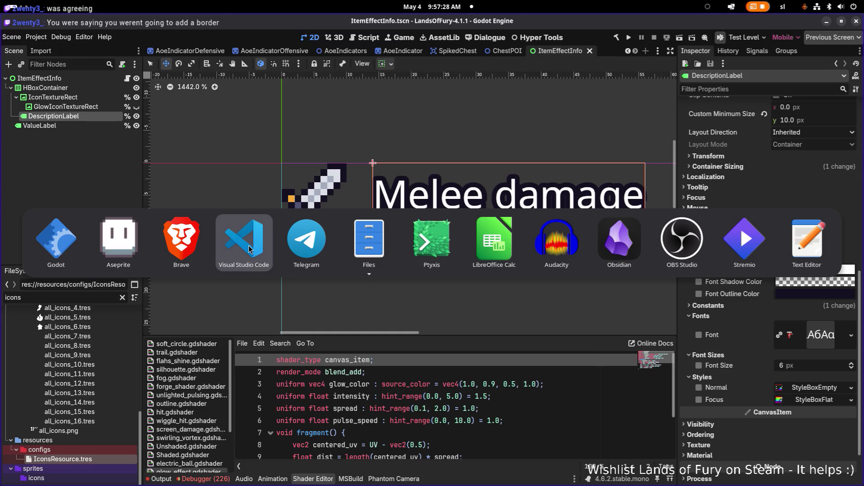
pyautogui.press('Escape')
pyautogui.click(74, 78)
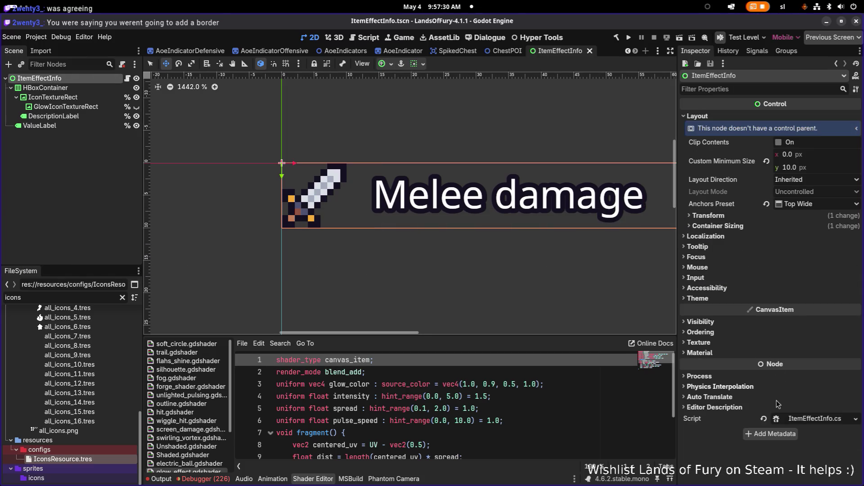
pyautogui.click(808, 420)
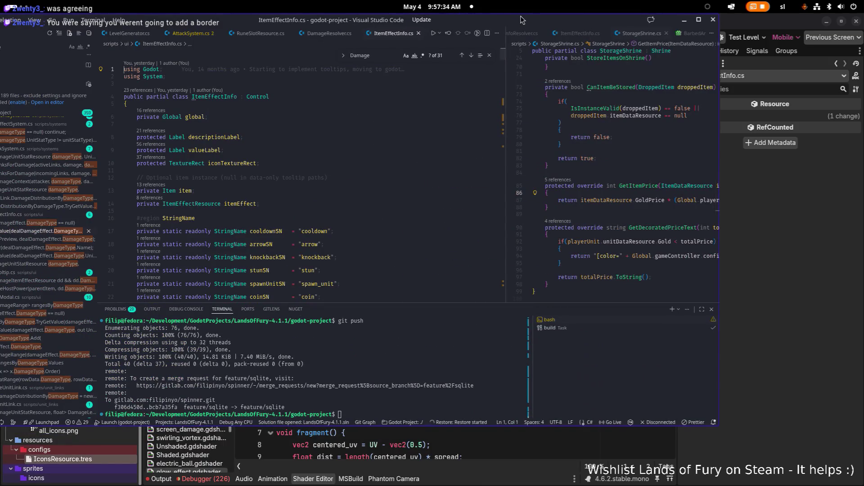
# - Duplicate the iconTextureRect declaration and start a second protected TextureRect field
pyautogui.click(431, 178)
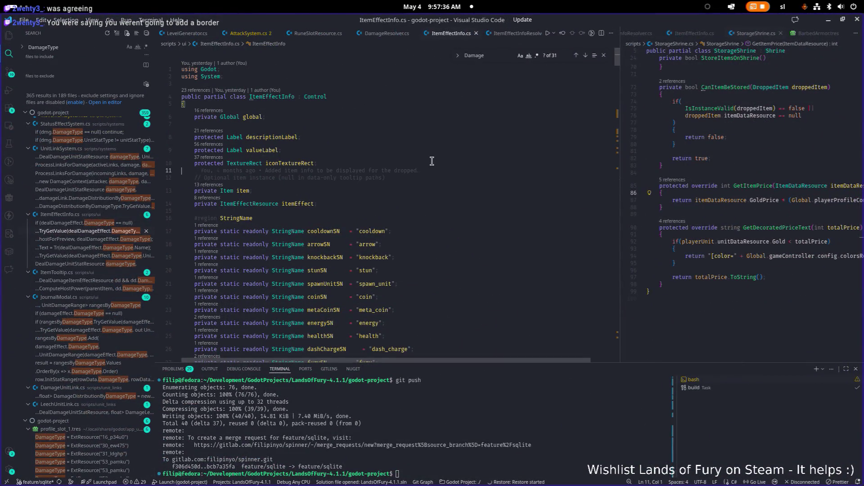
pyautogui.press('Up')
pyautogui.hotkey('shift', 'alt', 'Down')
pyautogui.hotkey('ctrl', 'Right')
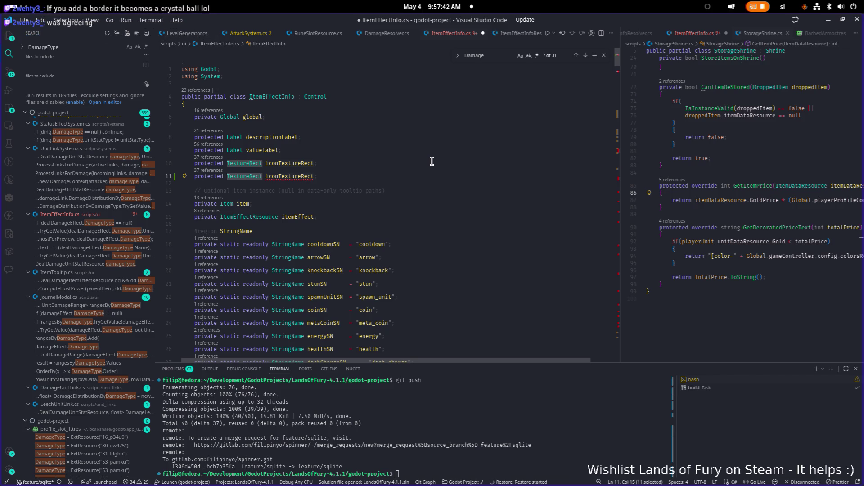
pyautogui.write('TextureRect protected TextureRect')
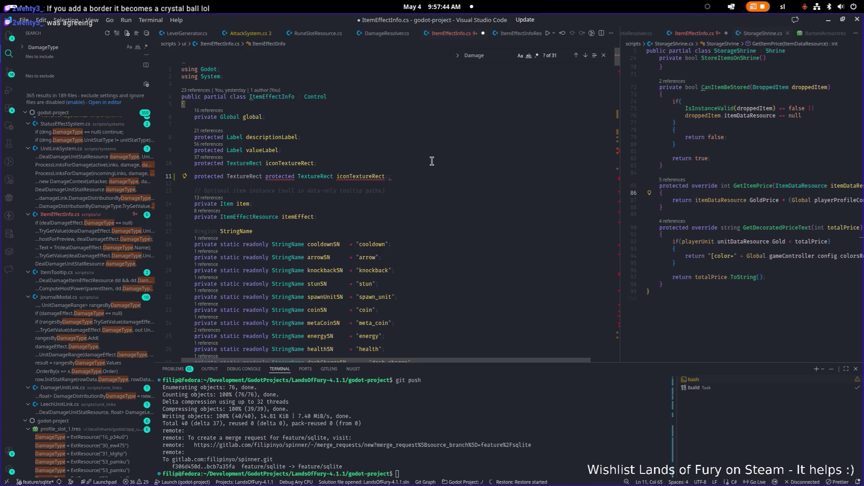